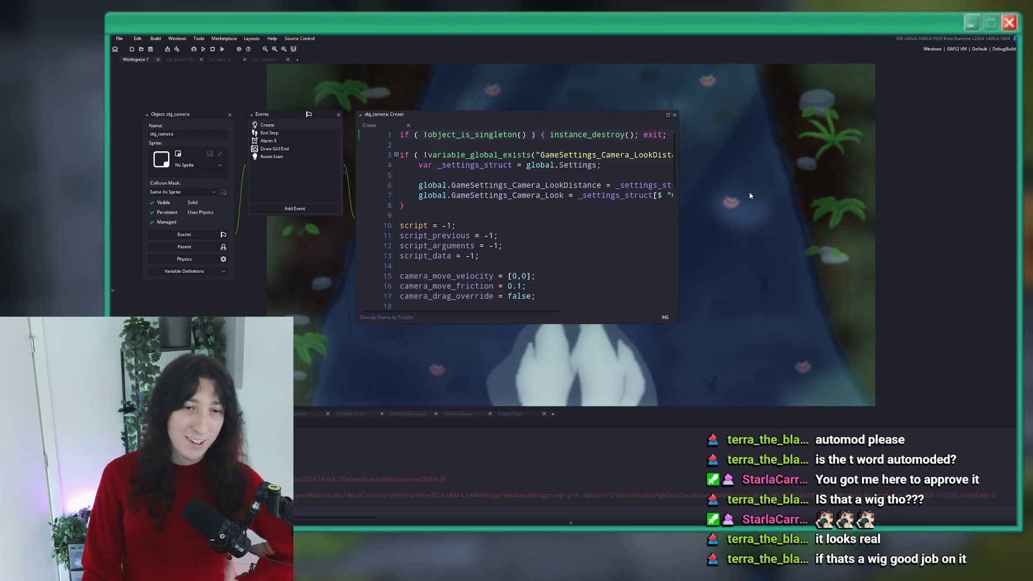
Scroll through obj_camera's Create event code to review it
click(612, 180)
scroll(466, 230, down, 6)
scroll(466, 230, down, 3)
scroll(465, 230, up, 2)
scroll(466, 231, down, 6)
scroll(466, 230, up, 2)
scroll(538, 226, down, 2)
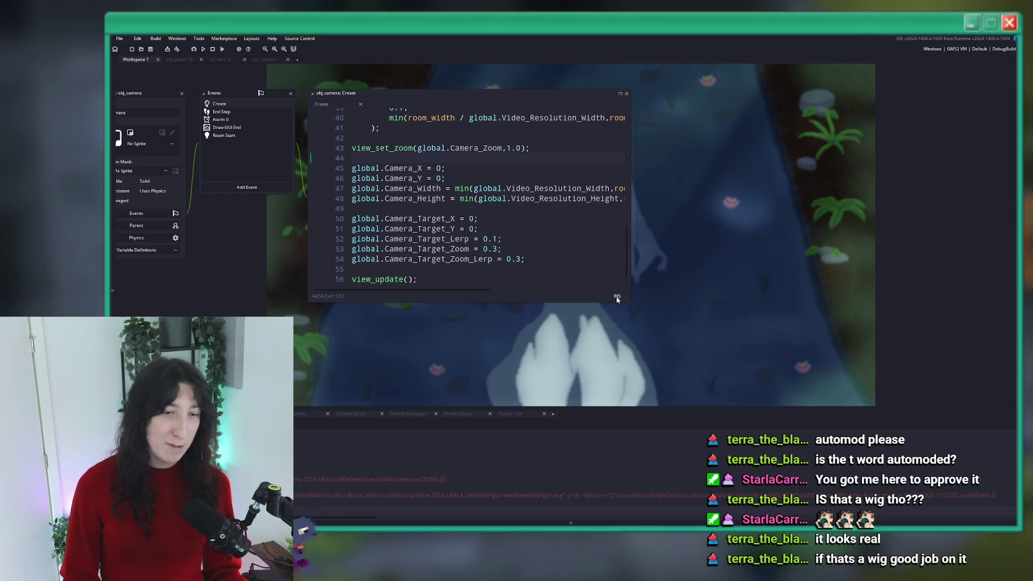
Enlarge the code editor window and open the End Step event code at line 4
drag(629, 301, 747, 362)
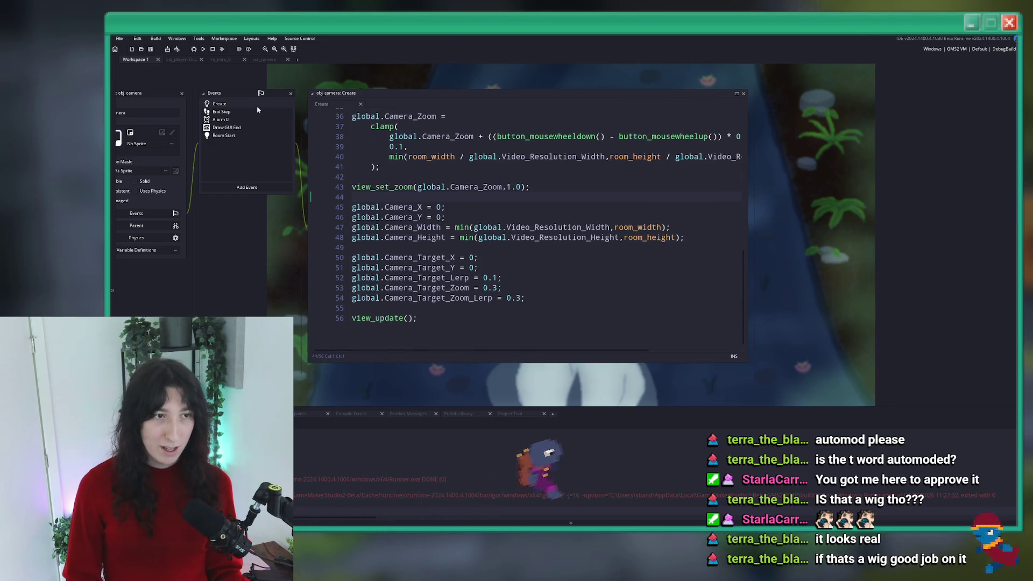
double_click(221, 111)
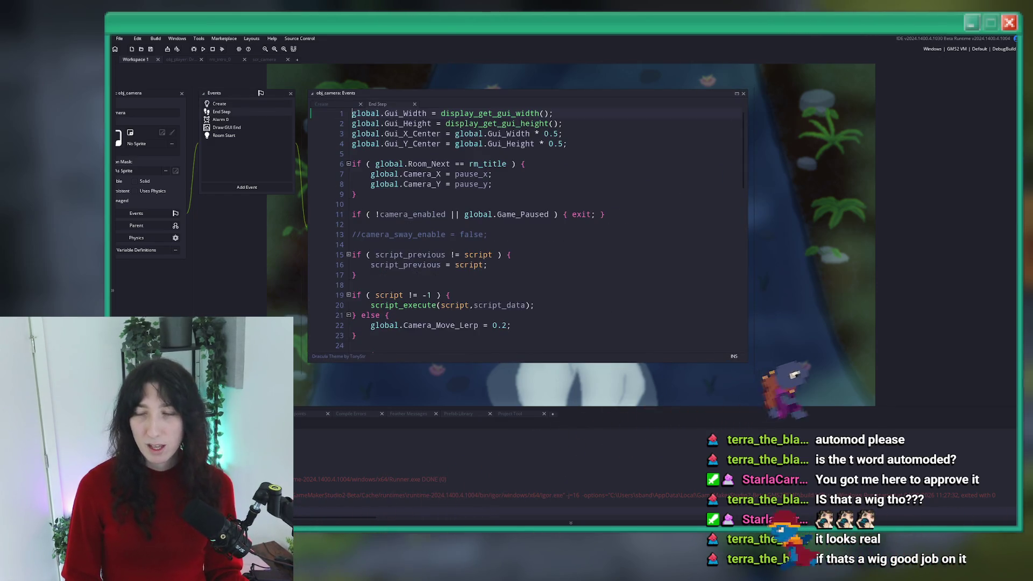
click(615, 148)
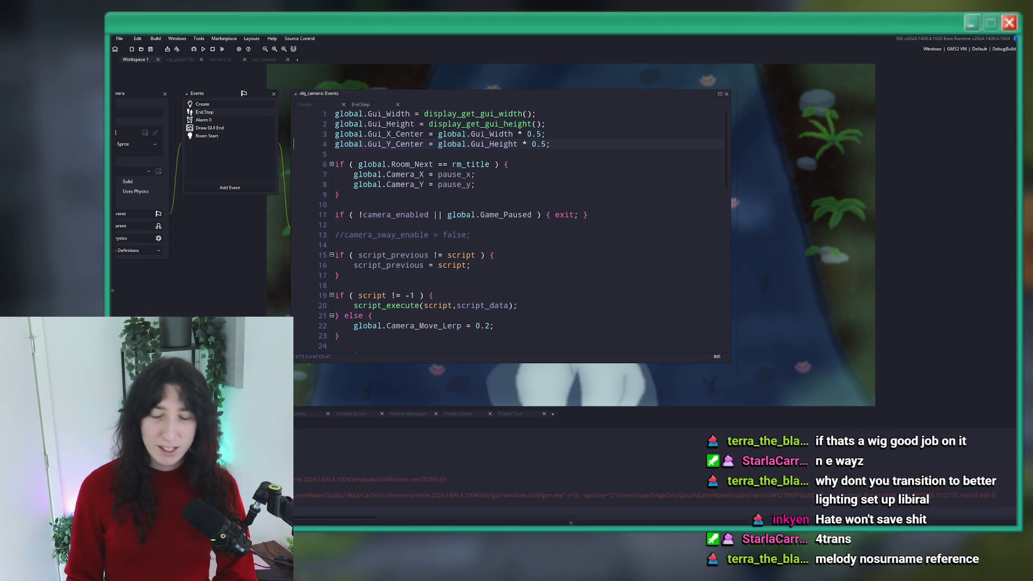
Bring up the NVIDIA Broadcast video effects and switch on Virtual key light
key(alt+Tab)
scroll(387, 255, down, 2)
click(506, 297)
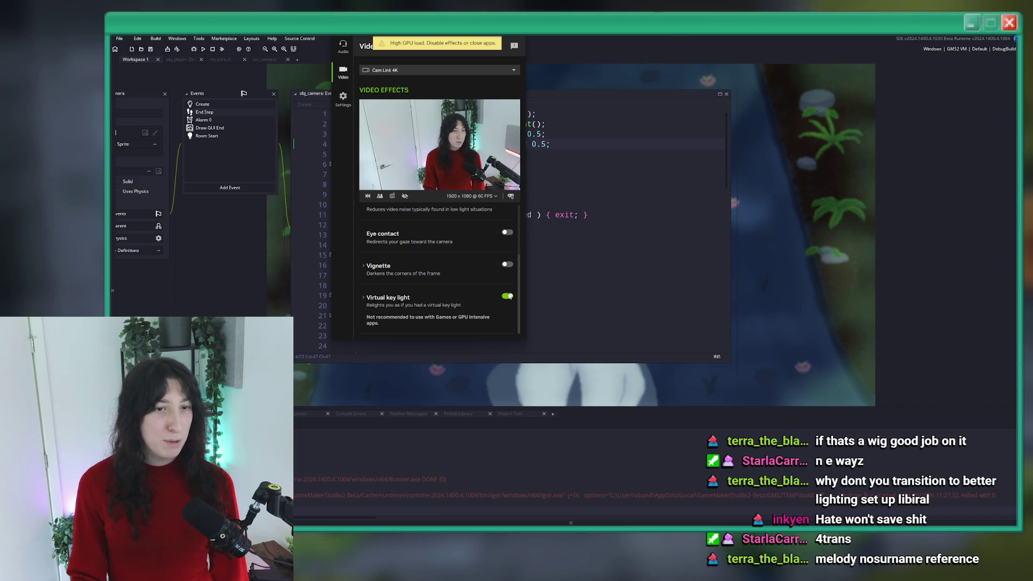
Dismiss the NVIDIA Broadcast effects panel so the End Step code shows again
key(Escape)
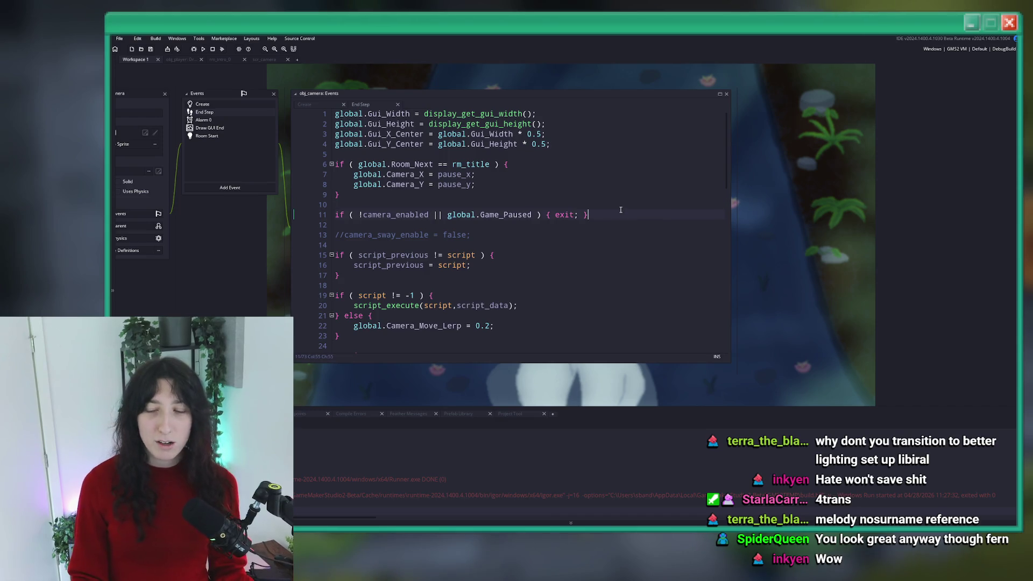
Inspect the irandom_range call on line 30 of the End Step code
scroll(620, 210, down, 10)
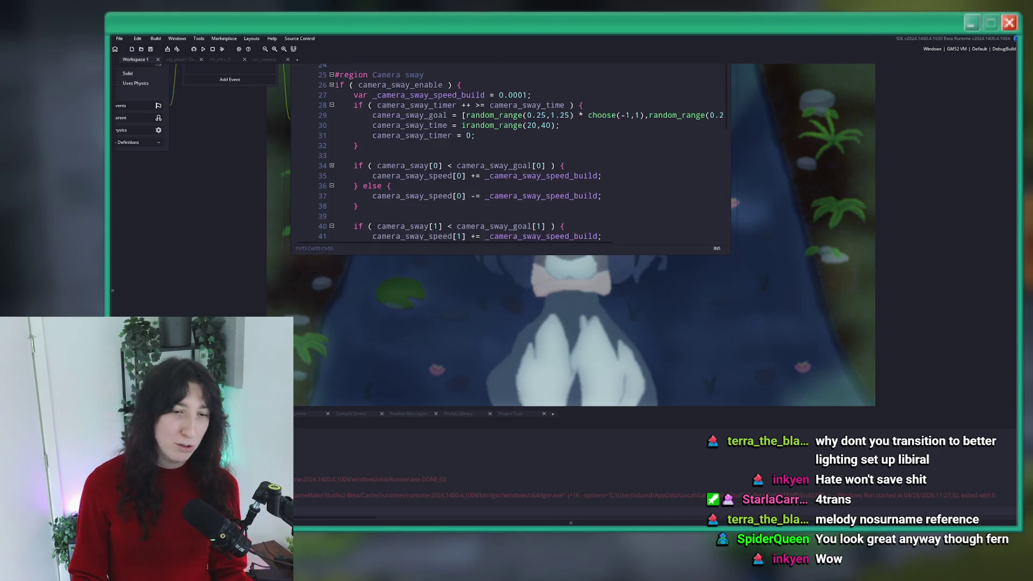
scroll(573, 213, up, 5)
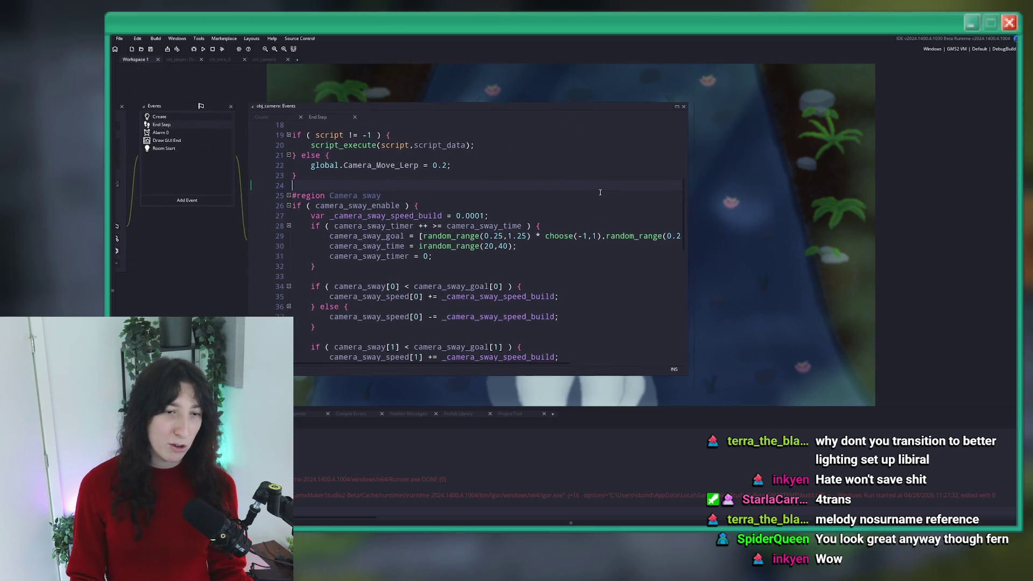
click(489, 248)
scroll(419, 284, down, 3)
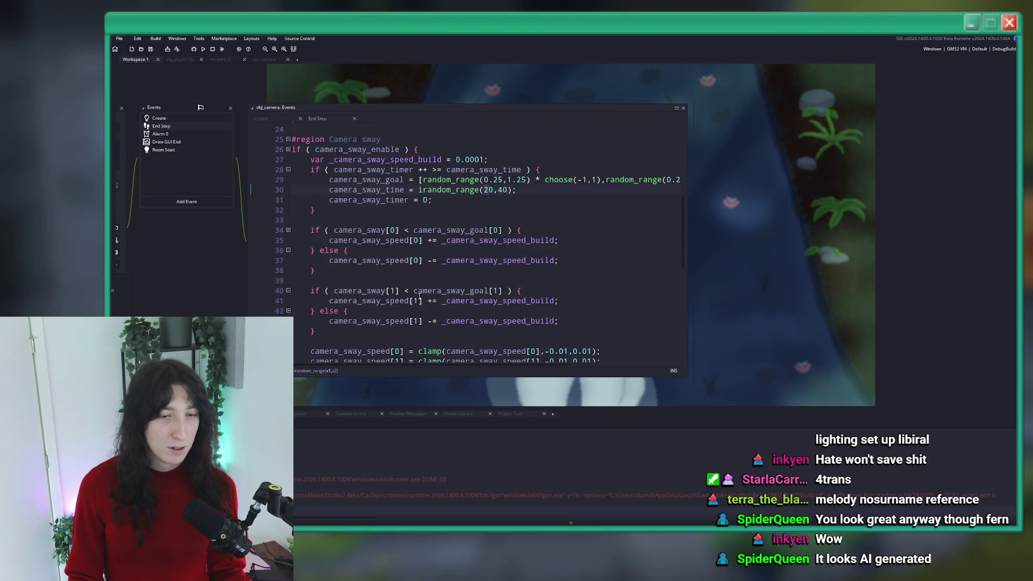
scroll(511, 236, up, 5)
Change the _camera_sway_speed_build value from 0.0001 to 0.000025
click(483, 261)
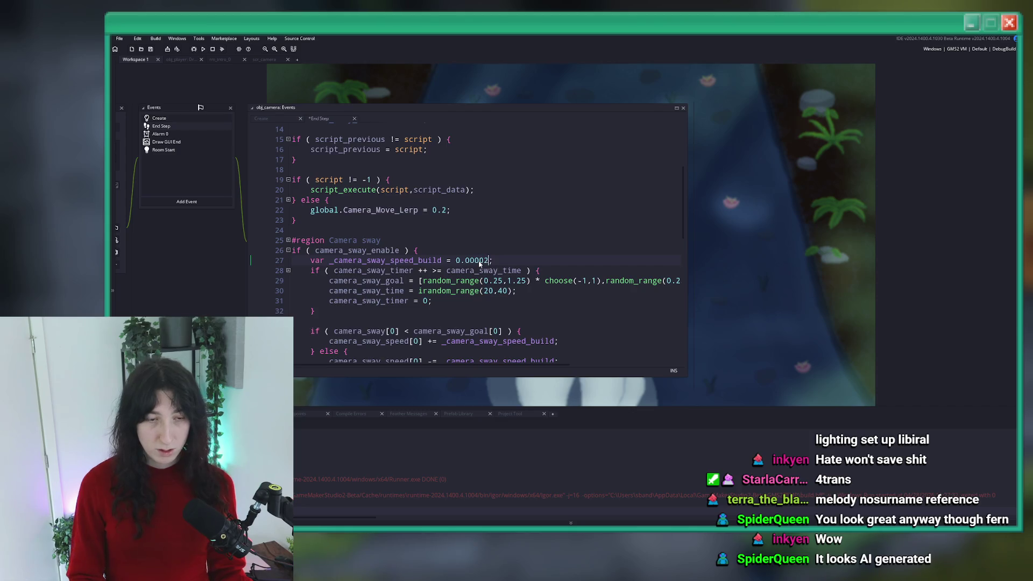
scroll(478, 260, down, 2)
scroll(430, 242, up, 3)
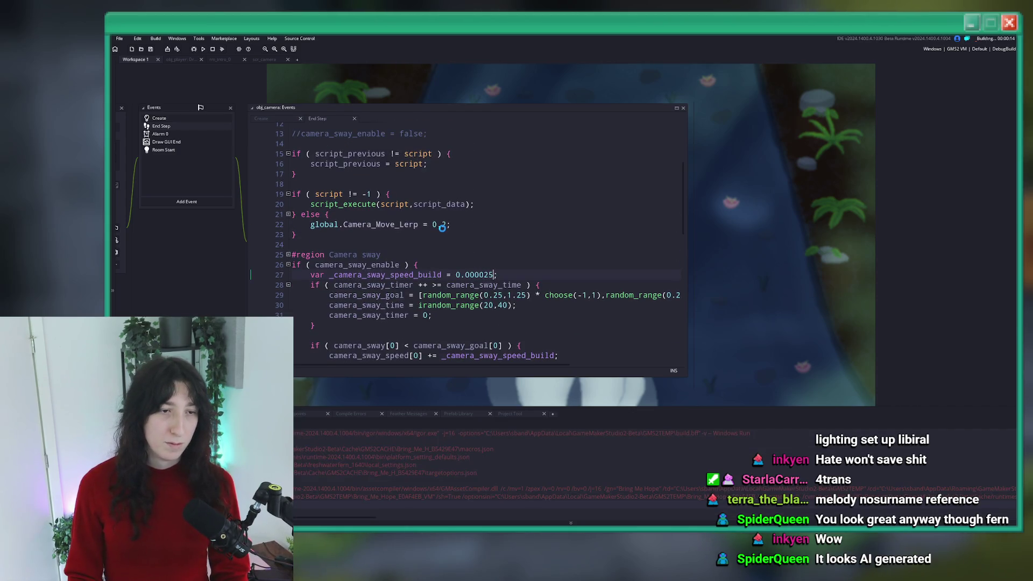
scroll(404, 246, up, 1)
scroll(404, 246, up, 4)
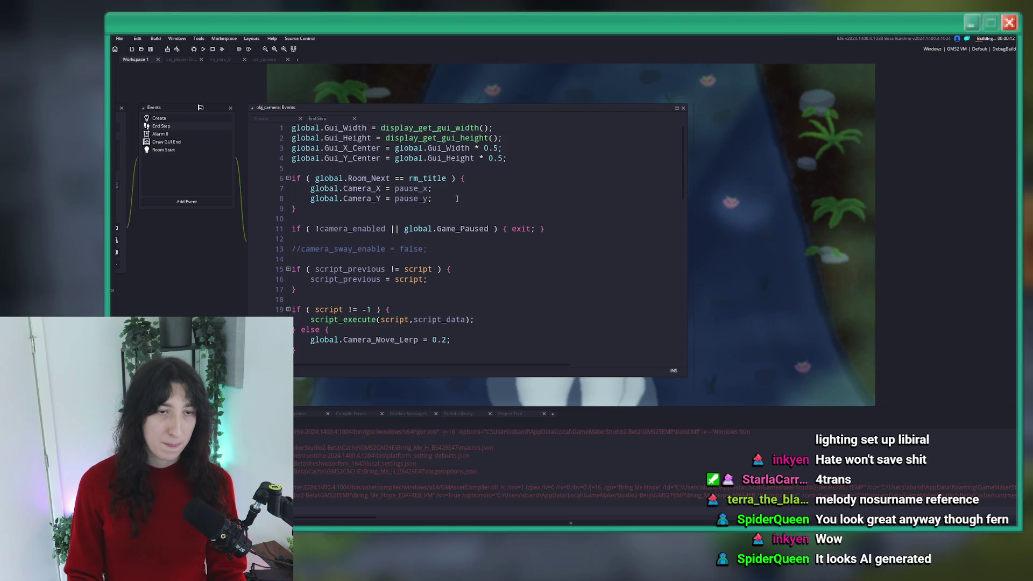
scroll(457, 199, down, 15)
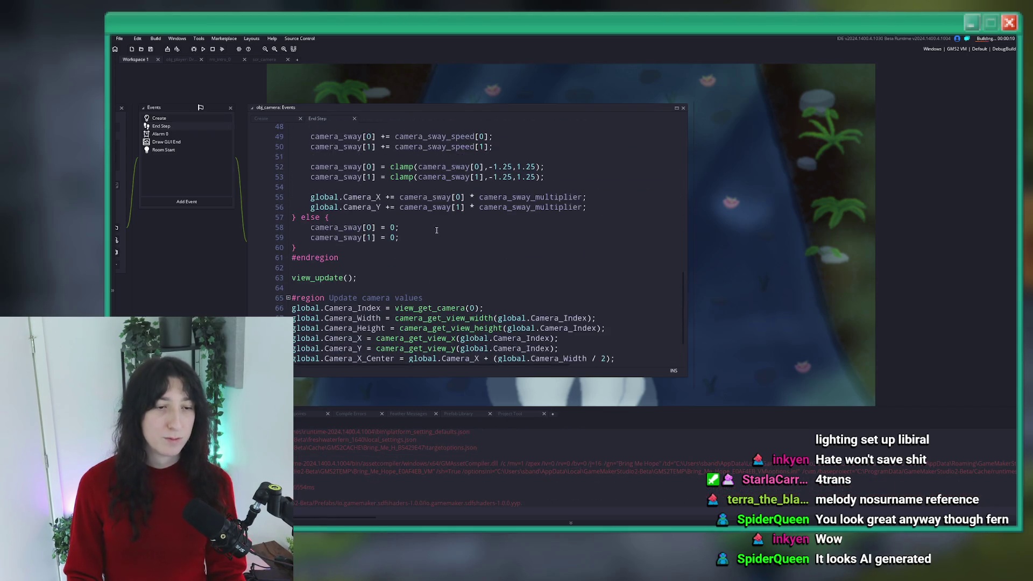
scroll(436, 230, down, 2)
scroll(441, 226, up, 9)
scroll(445, 220, up, 3)
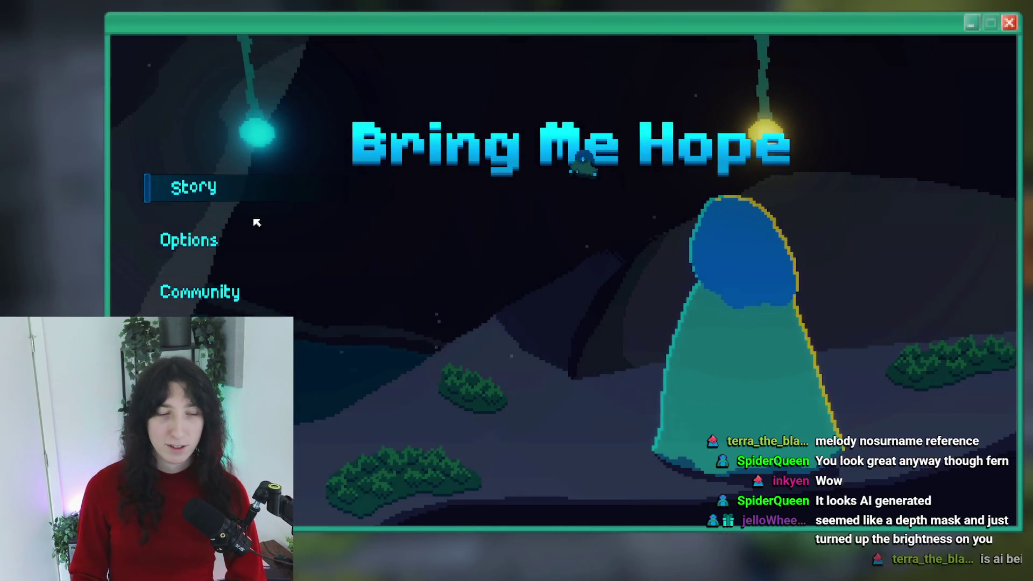
Start the game from the title menu and walk the character north up the corridor
click(195, 194)
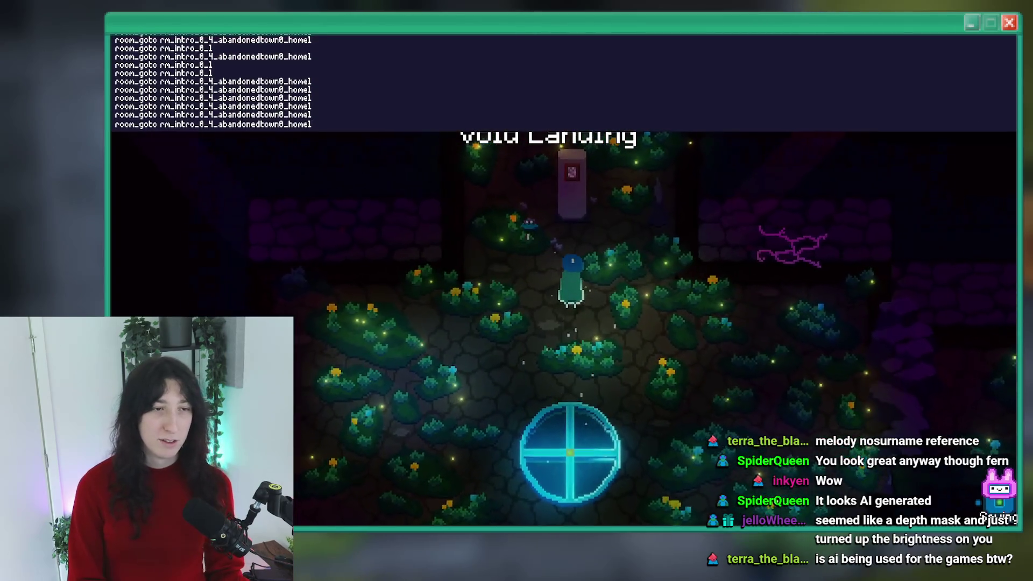
key(Up)
key(Left)
key(Up)
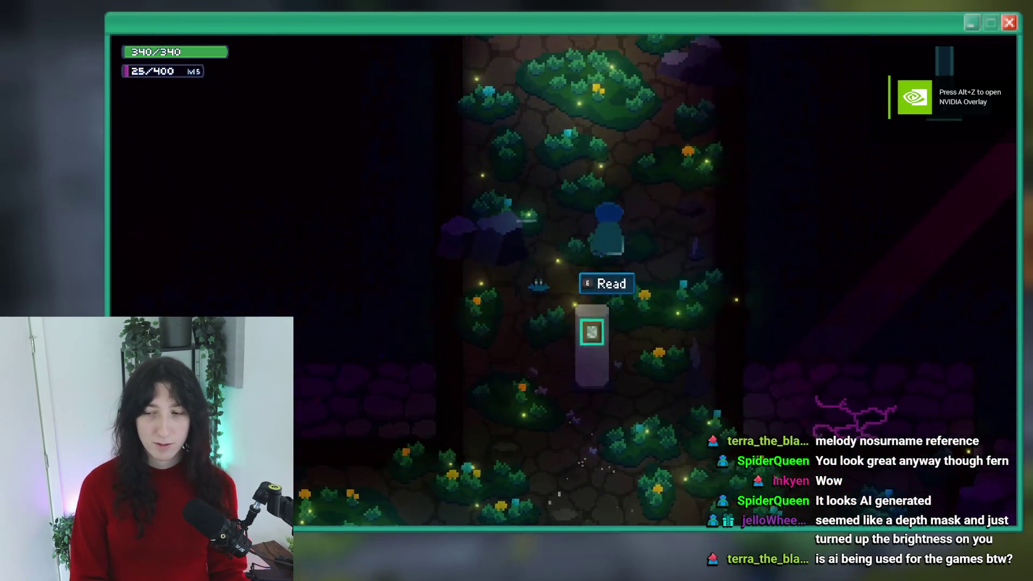
key(Up)
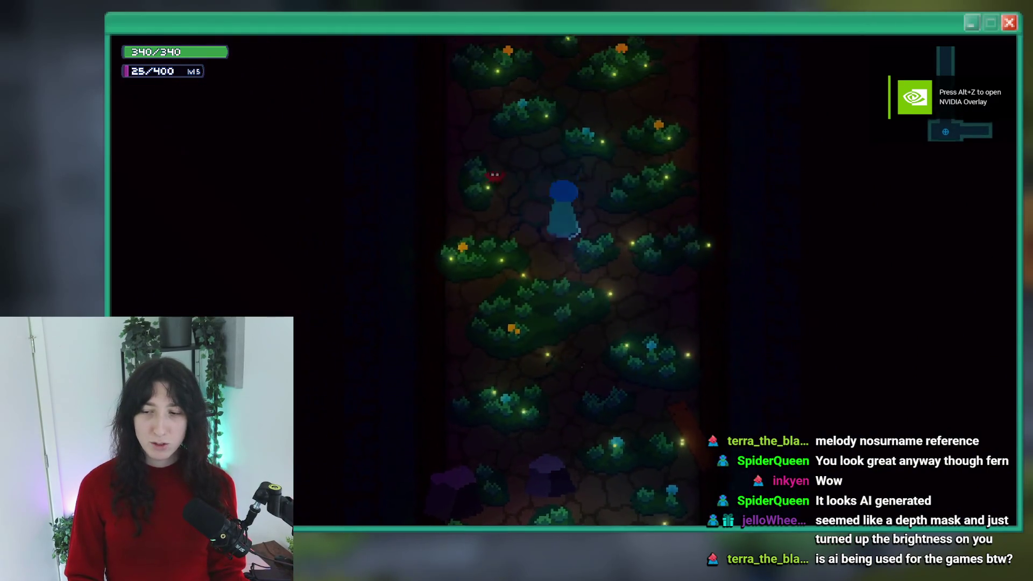
key(Up)
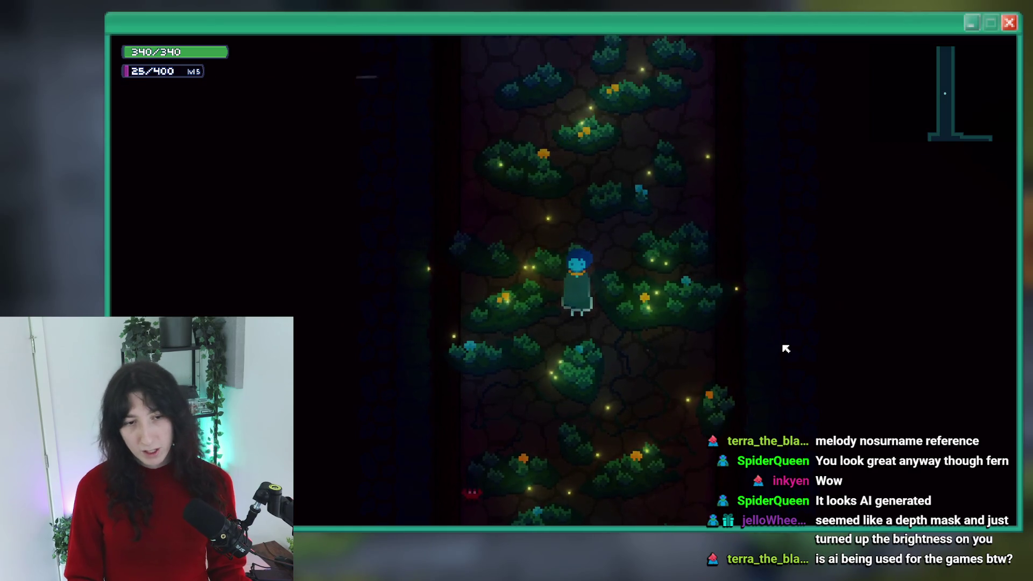
Walk up the forest path into the next forest room
key(w)
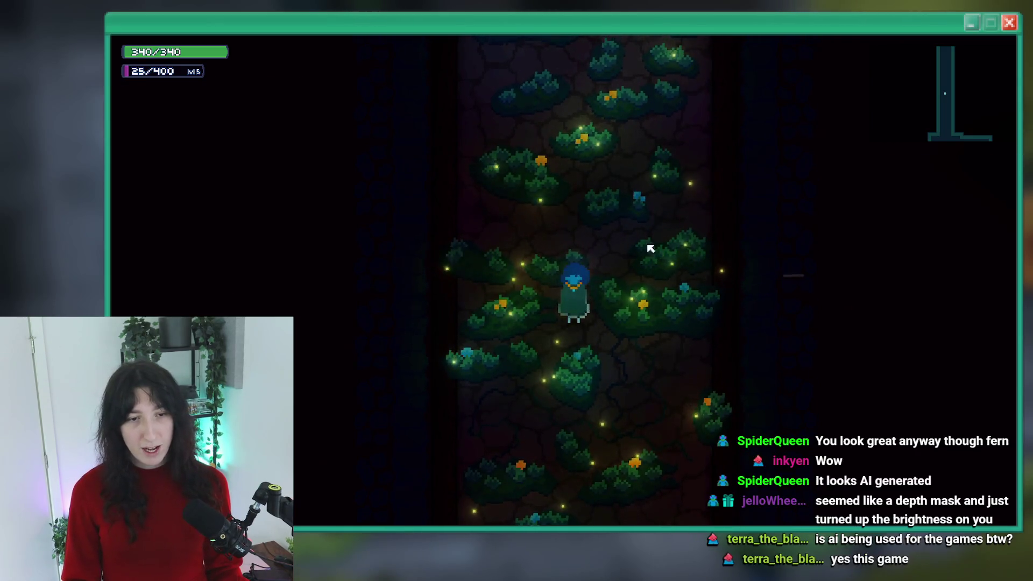
key(w)
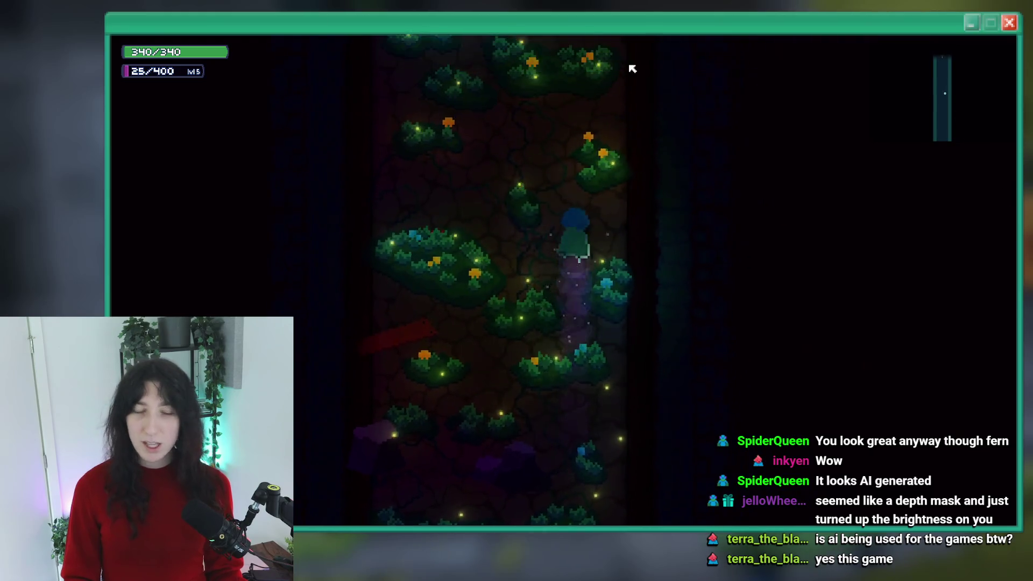
key(w)
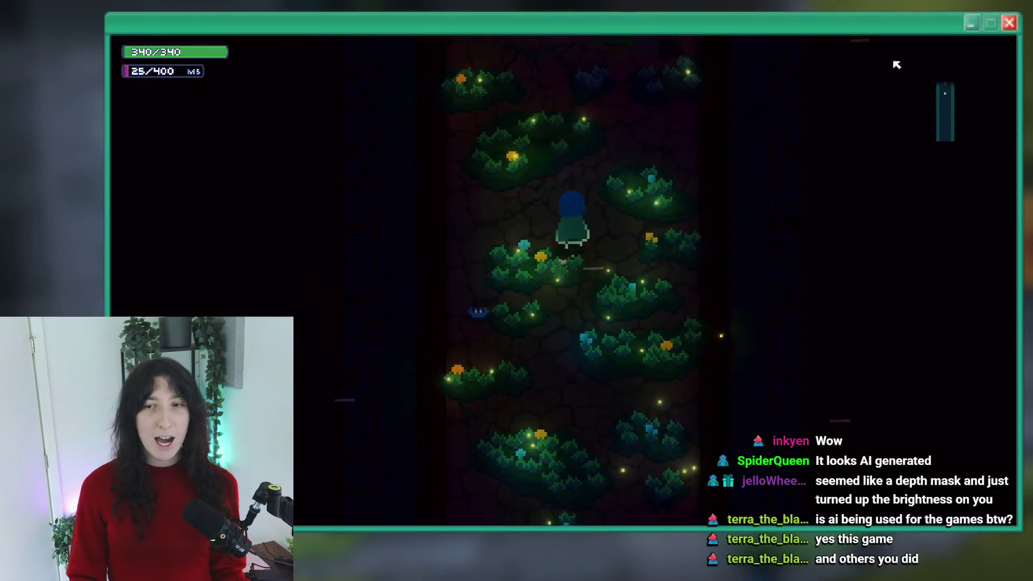
key(w)
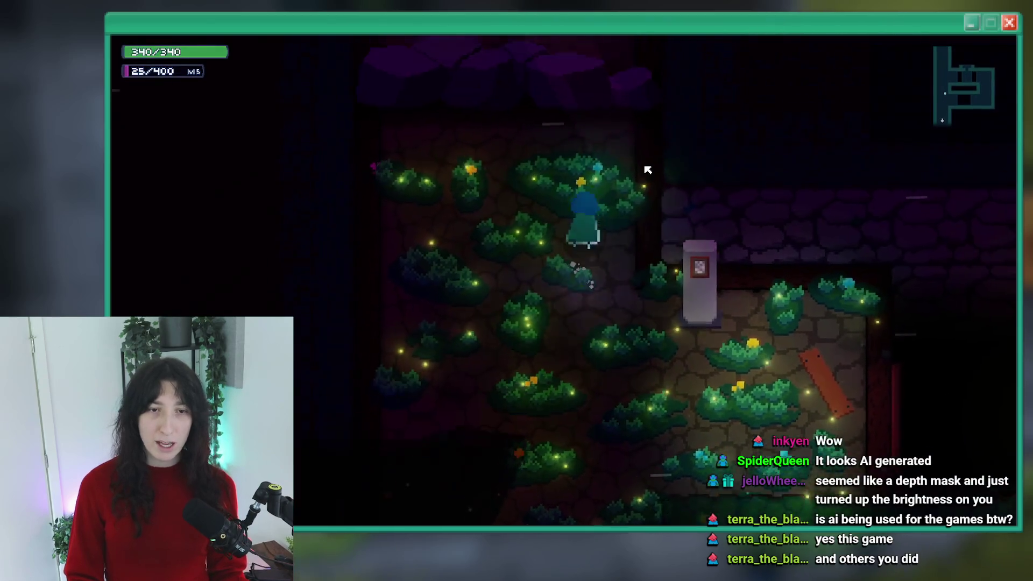
Dash left and right between the dark corridor and forest room, then open the inventory
key(d)
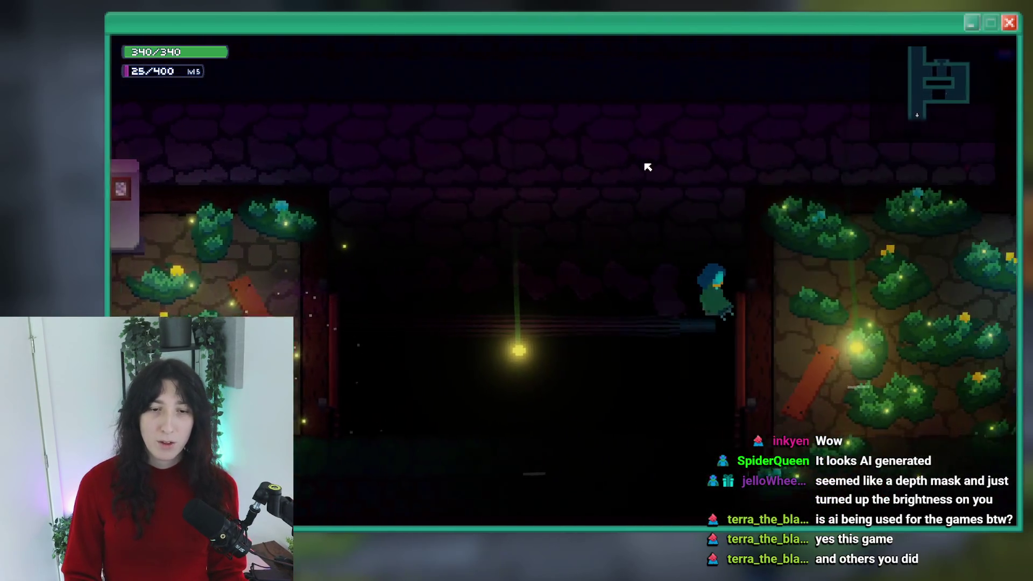
key(a)
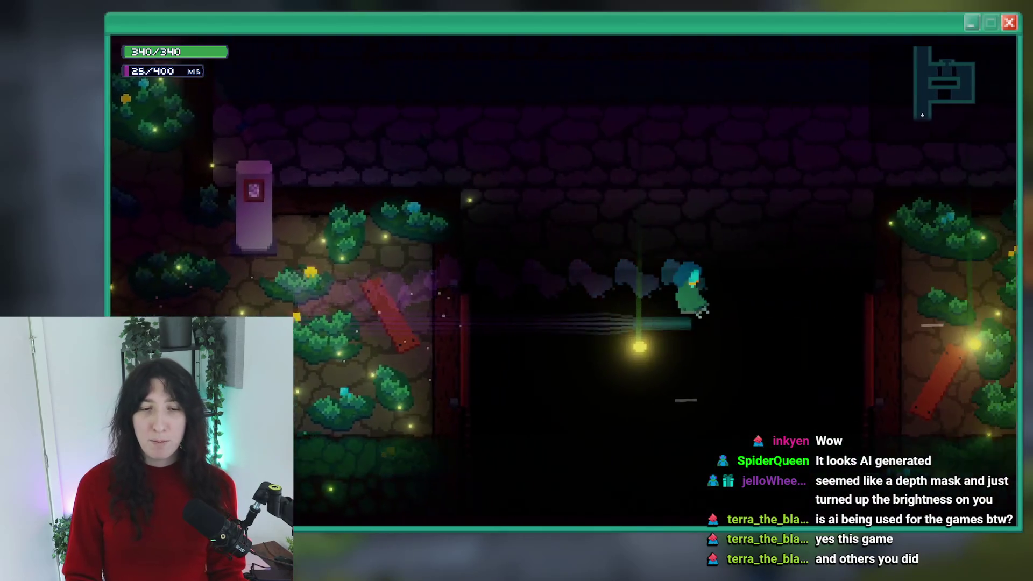
key(d)
key(a)
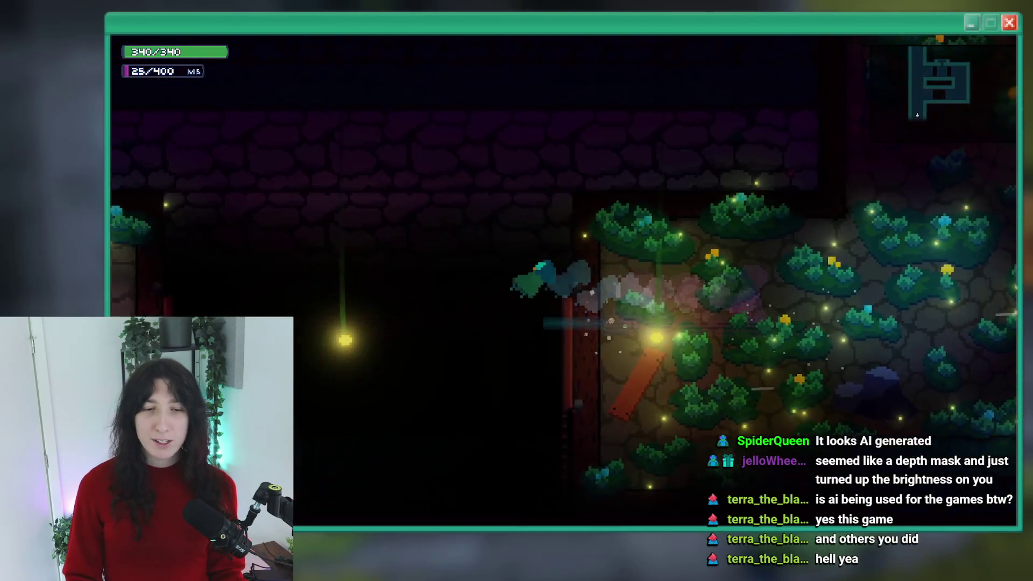
key(d)
key(a)
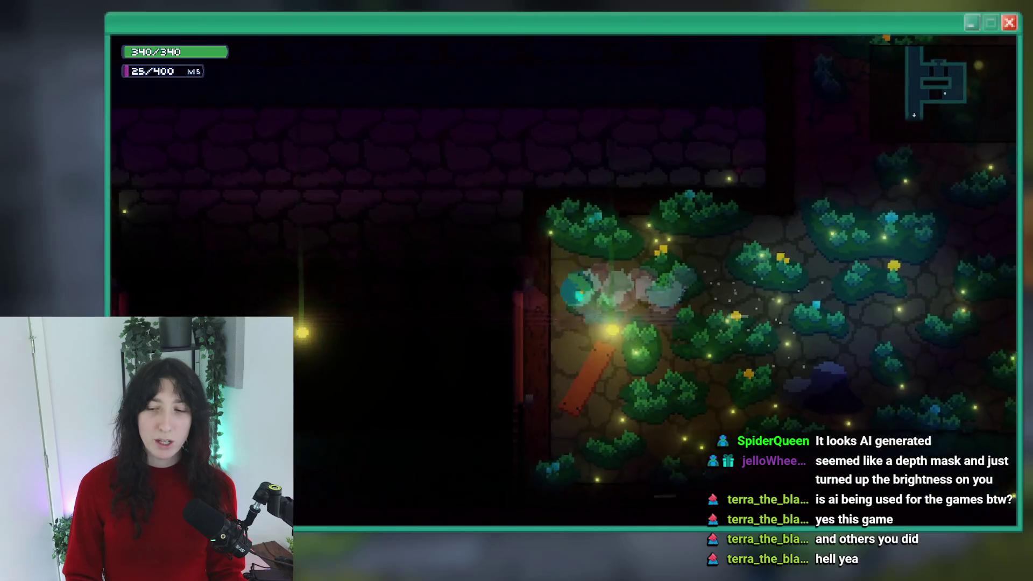
key(d)
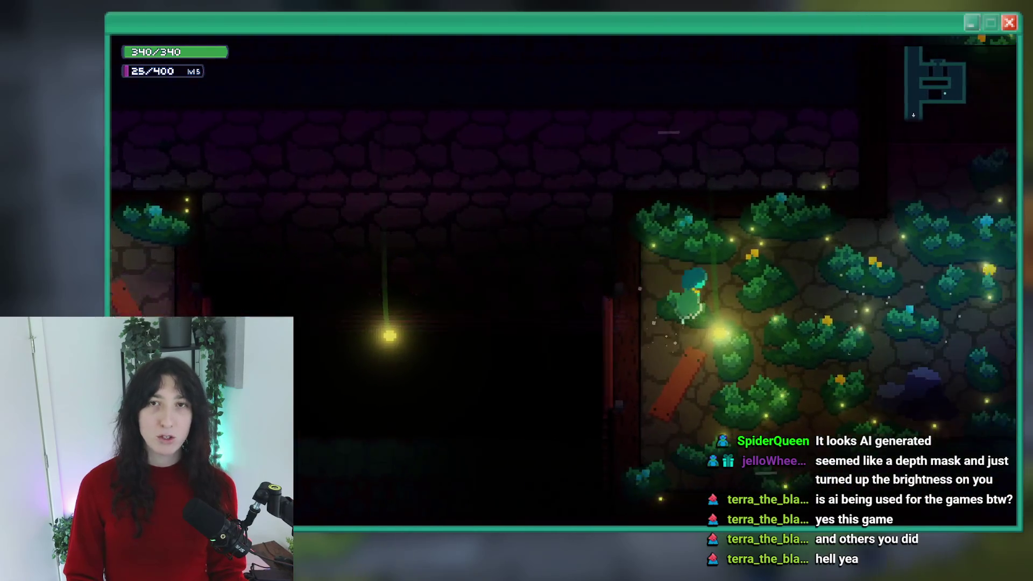
key(Tab)
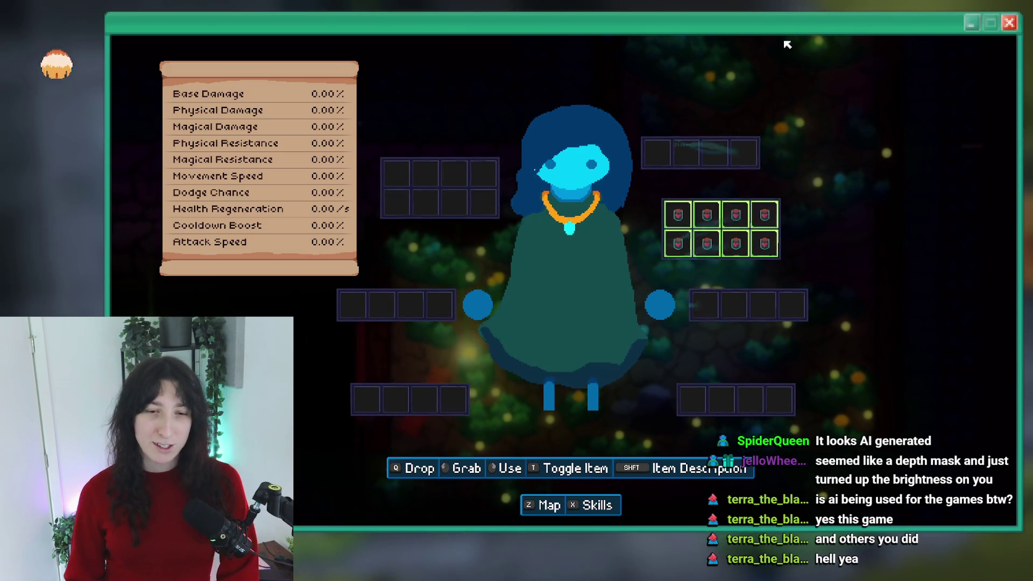
Move the Heart Jar into the last empty inventory slot to fill all eight
right_click(707, 245)
drag(736, 246, 698, 245)
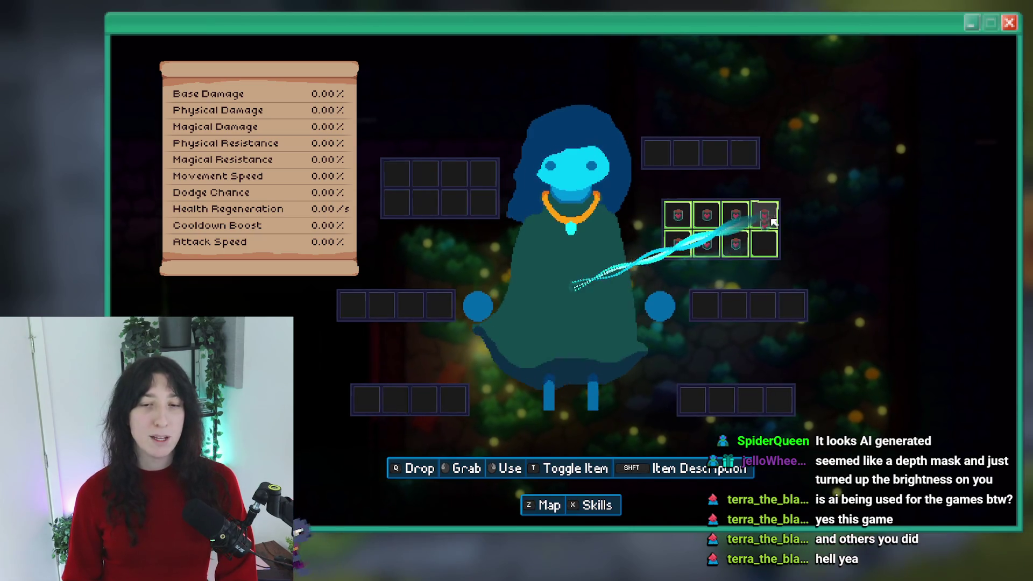
click(678, 214)
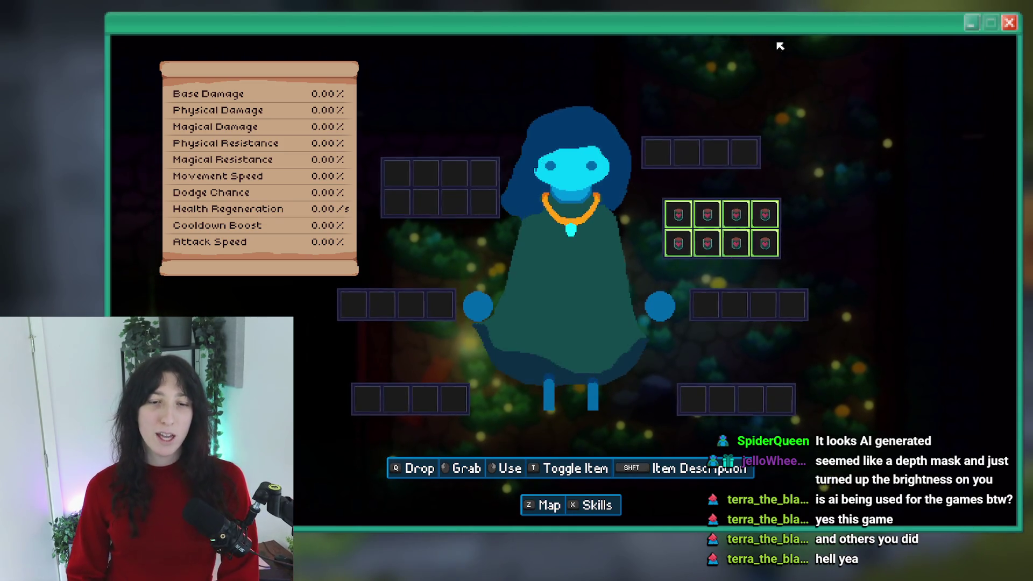
Close the inventory and walk the character slightly upward
mouse_move(727, 218)
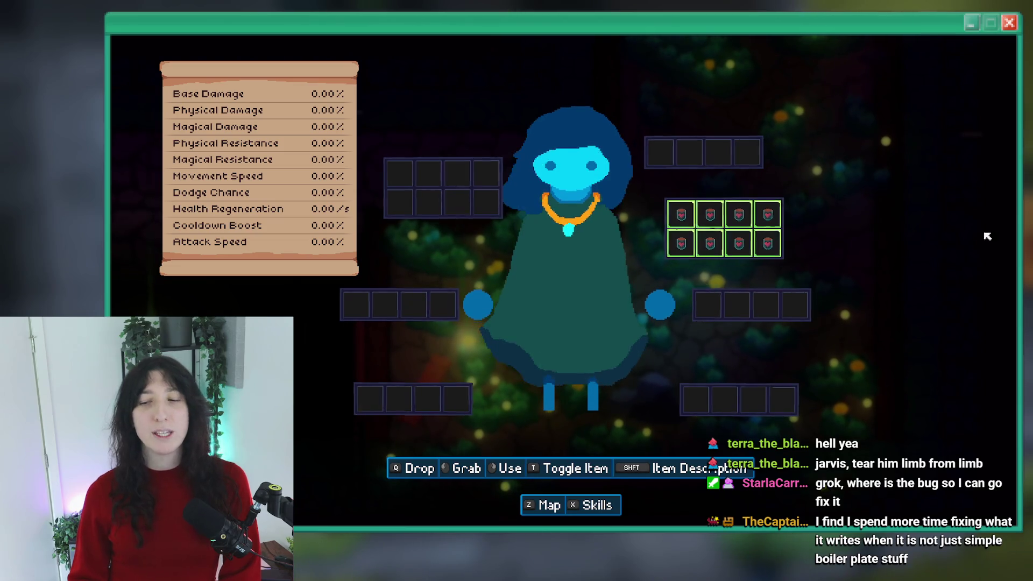
key(Tab)
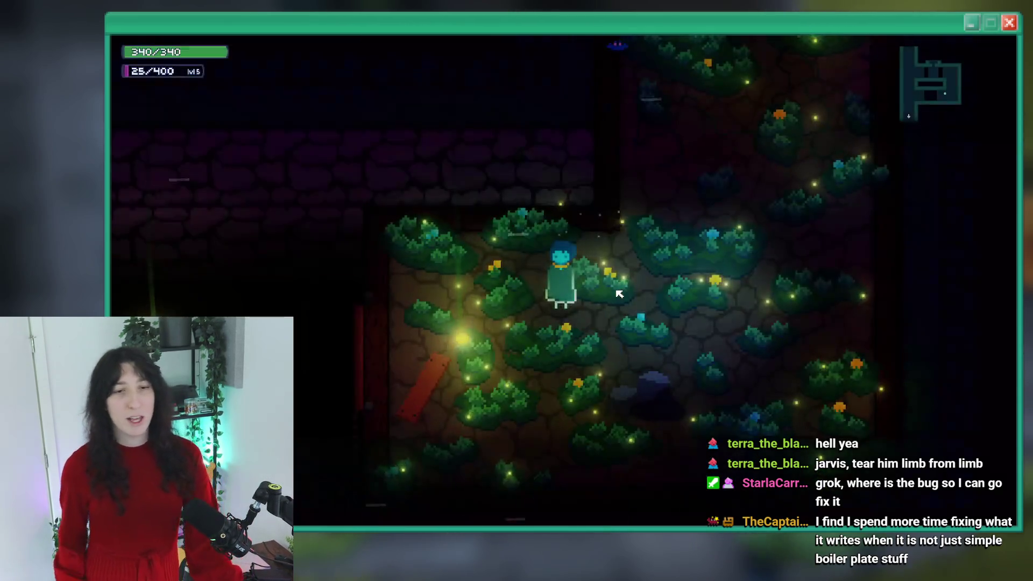
key(w)
key(w)
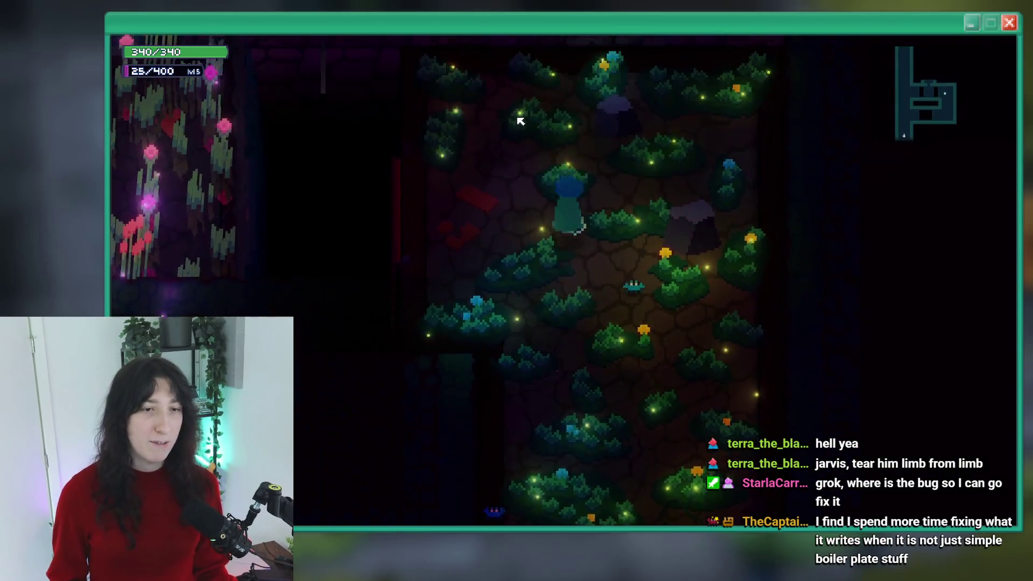
Walk left, close the game, and open the quest_conch script in its own editor tab
key(a)
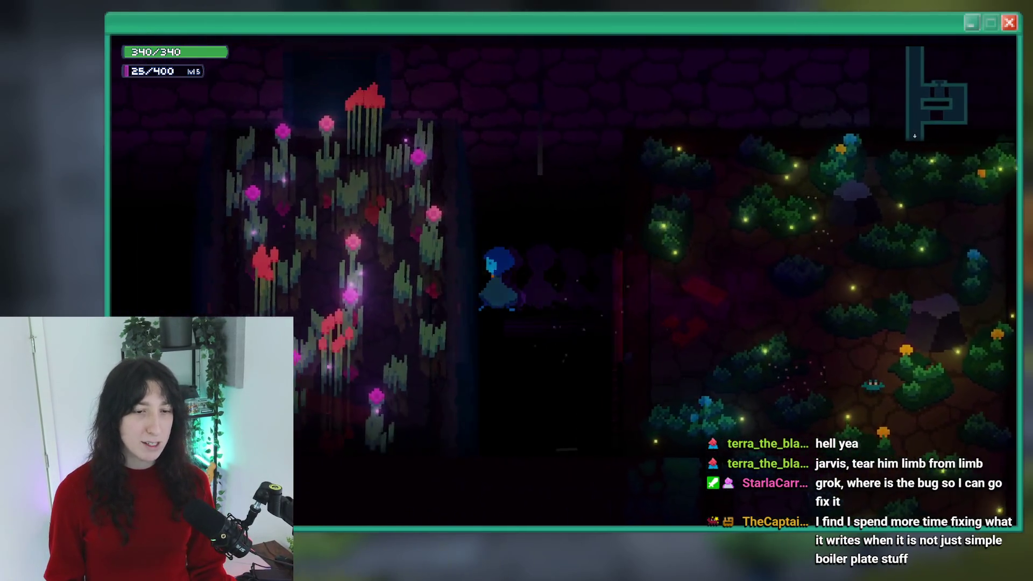
key(Escape)
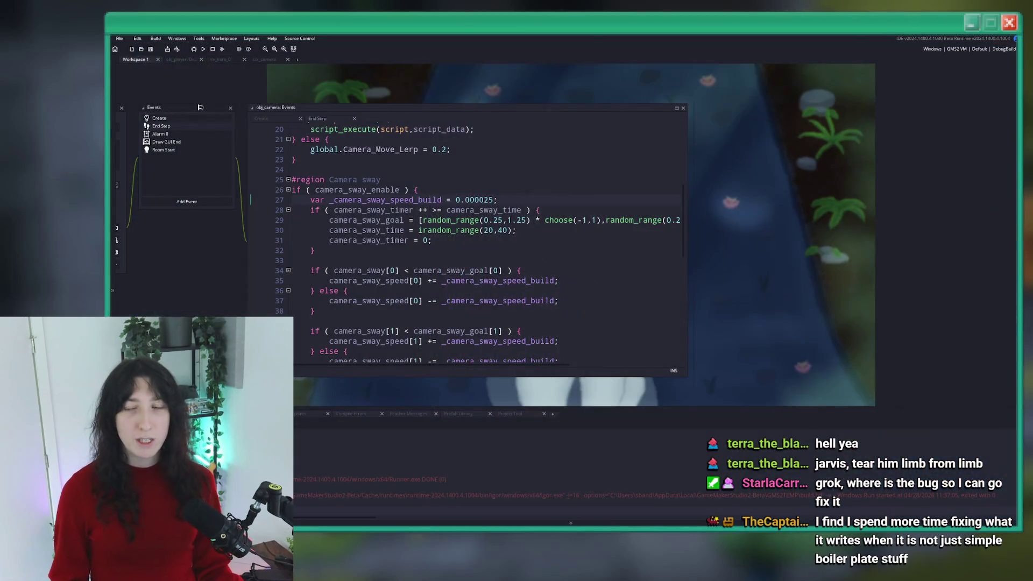
text(caest_)
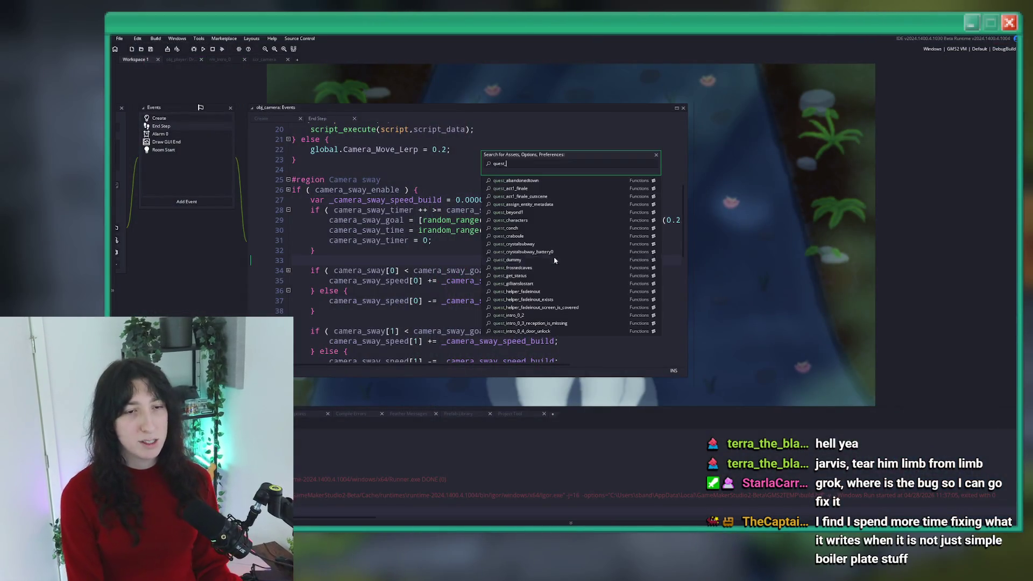
key(Down)
key(Down)
key(Down)
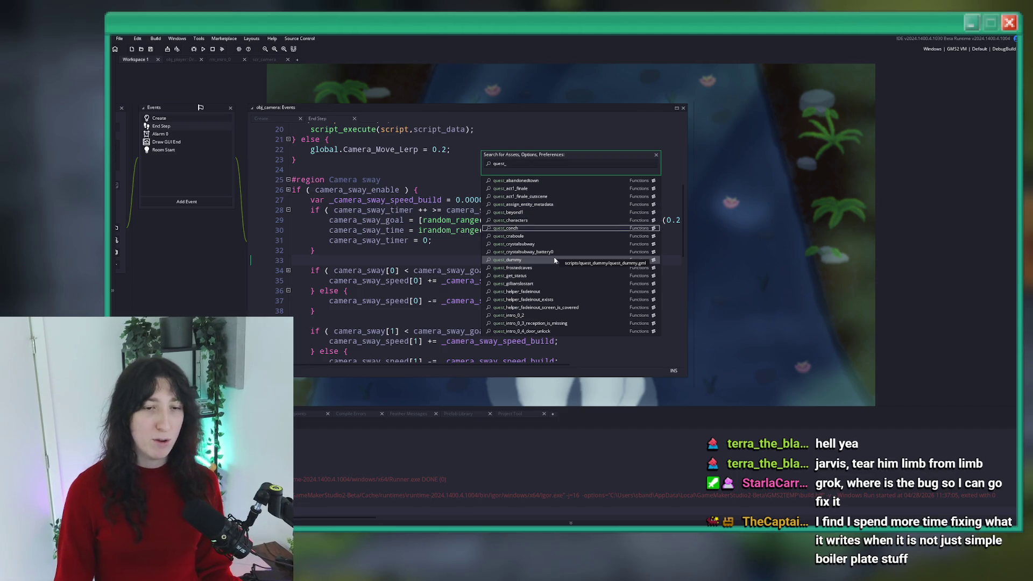
key(Return)
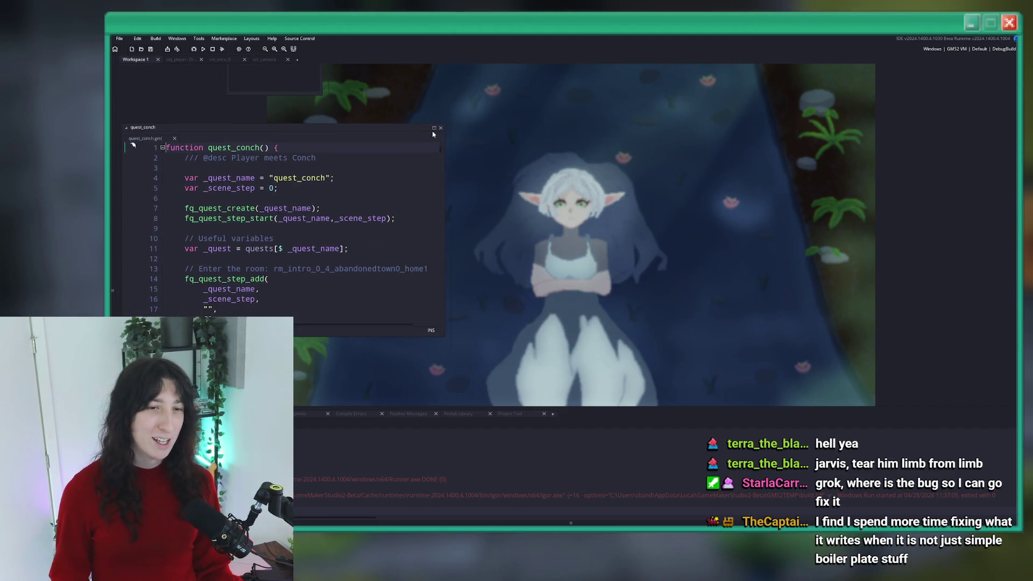
click(434, 128)
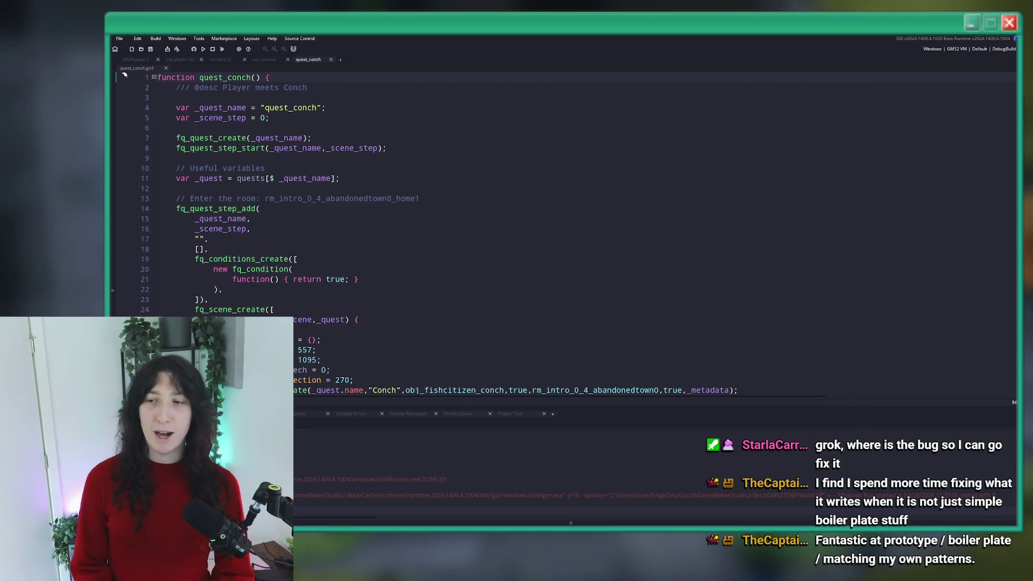
Save the project and close the quest_conch and scr_camera code tabs
key(ctrl+s)
middle_click(309, 60)
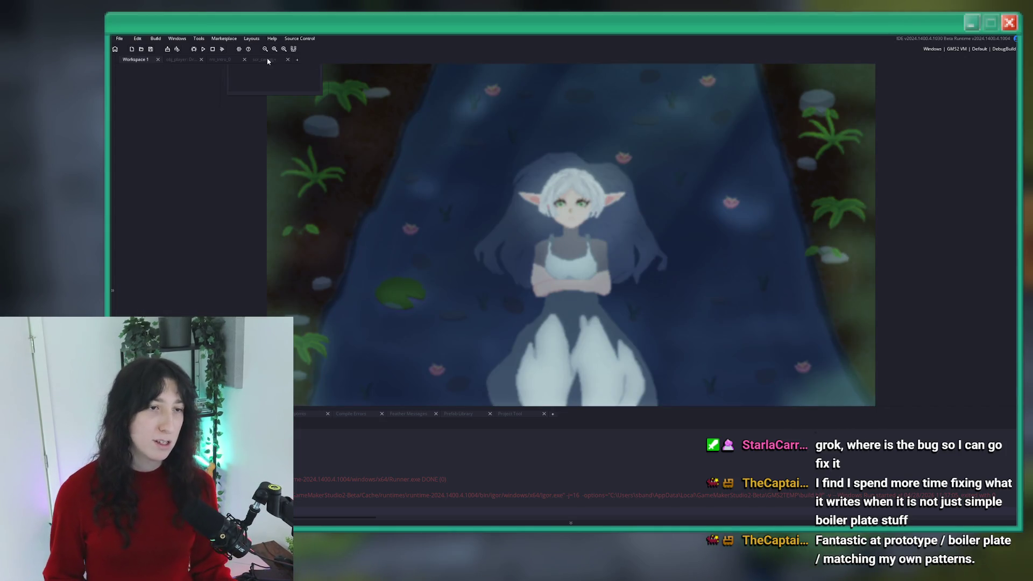
click(268, 60)
scroll(668, 256, down, 4)
scroll(323, 161, up, 4)
middle_click(256, 61)
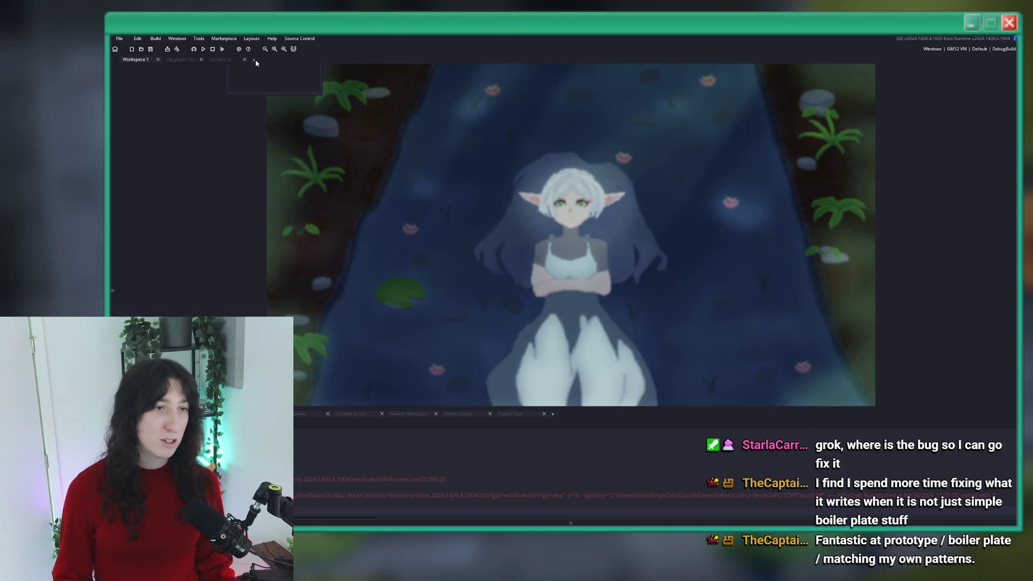
click(222, 59)
click(292, 60)
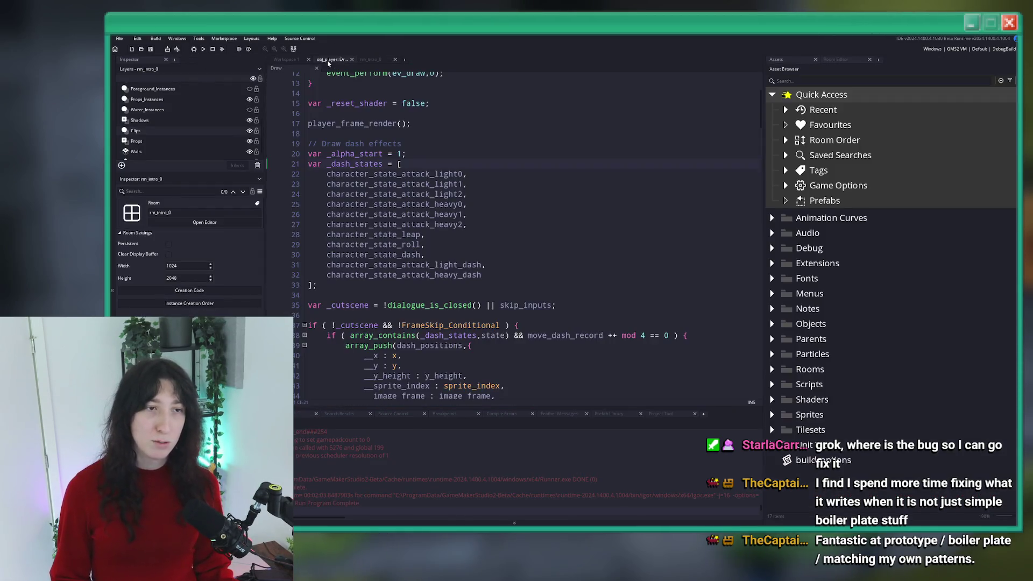
Open camera_follow_player via asset search and expand scr_camera into a full tab
key(ctrl+t)
text(follow_Pla)
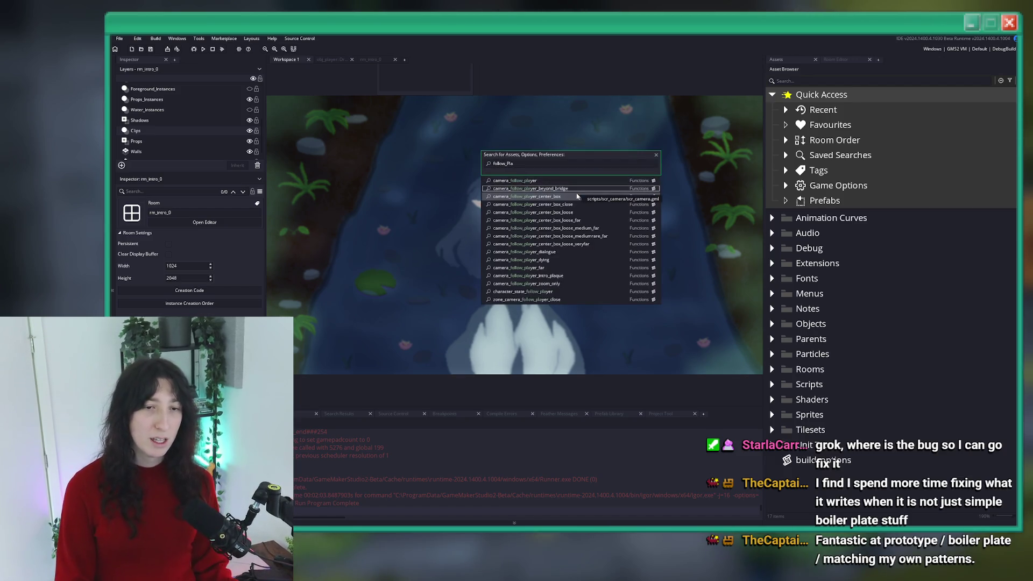
key(Return)
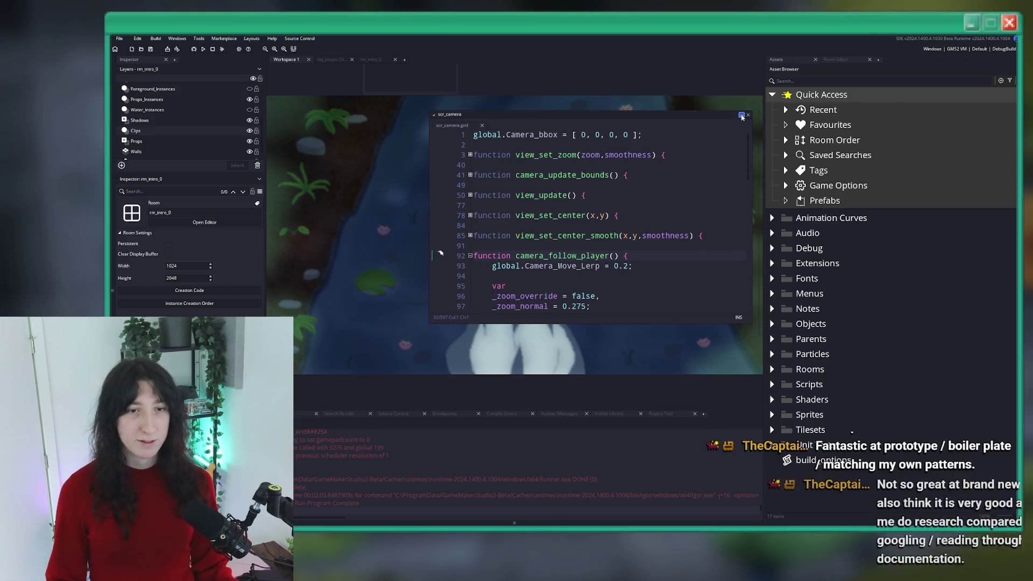
click(741, 115)
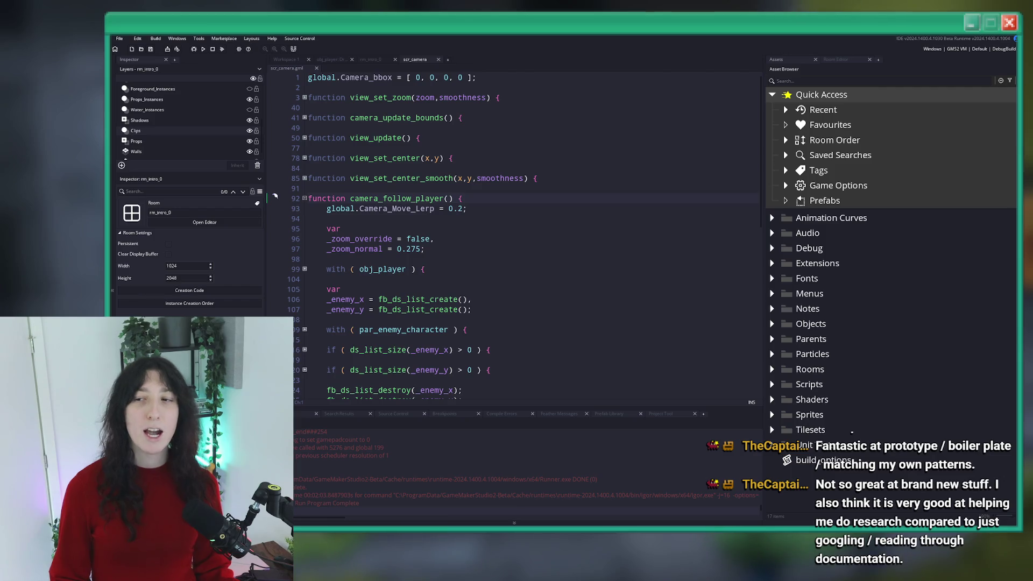
Unfold the enemy x and y blocks at lines 116 and 120 and set line 117's lerp to 0.0125
scroll(547, 196, down, 5)
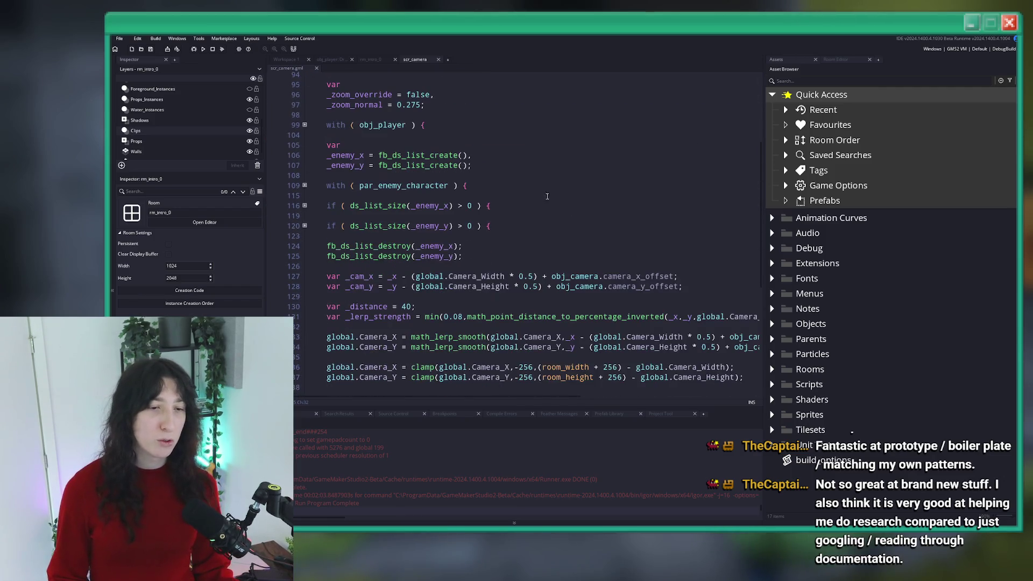
scroll(535, 141, down, 2)
click(306, 168)
click(304, 148)
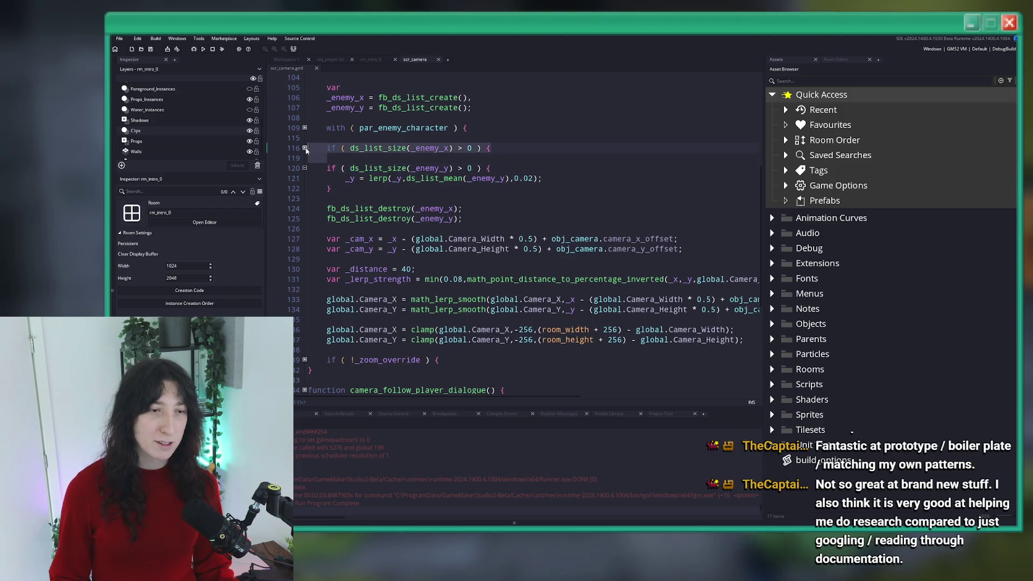
click(385, 177)
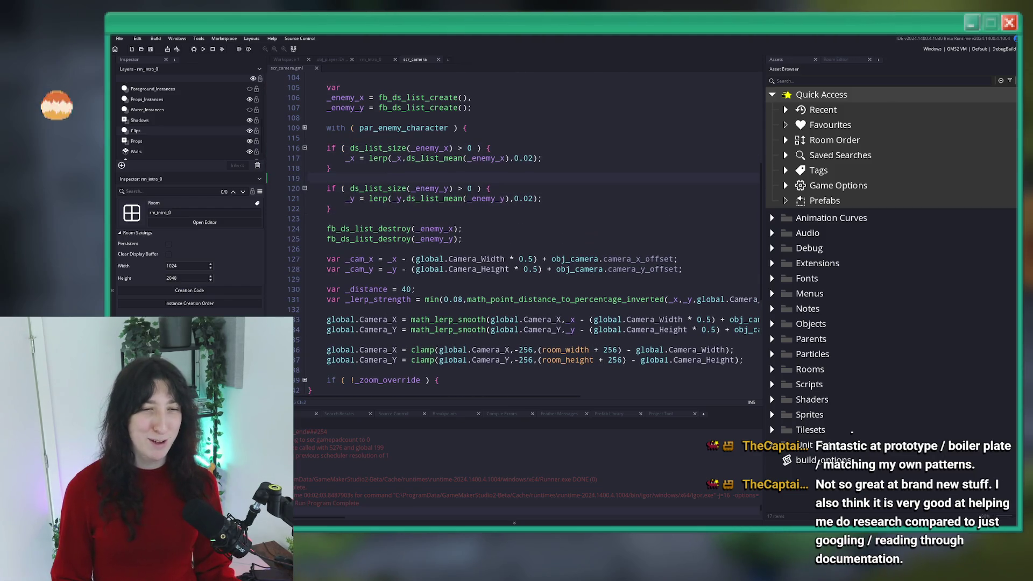
scroll(482, 181, down, 3)
scroll(483, 182, up, 3)
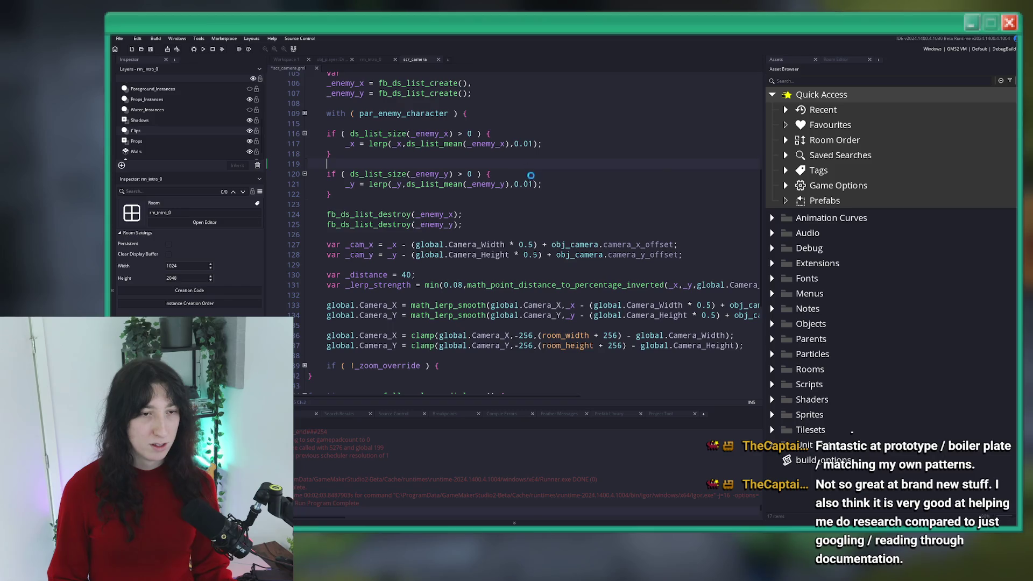
click(535, 144)
text(25)
Hide the side panels with F12 and review the camera code down to line 130
scroll(563, 164, down, 2)
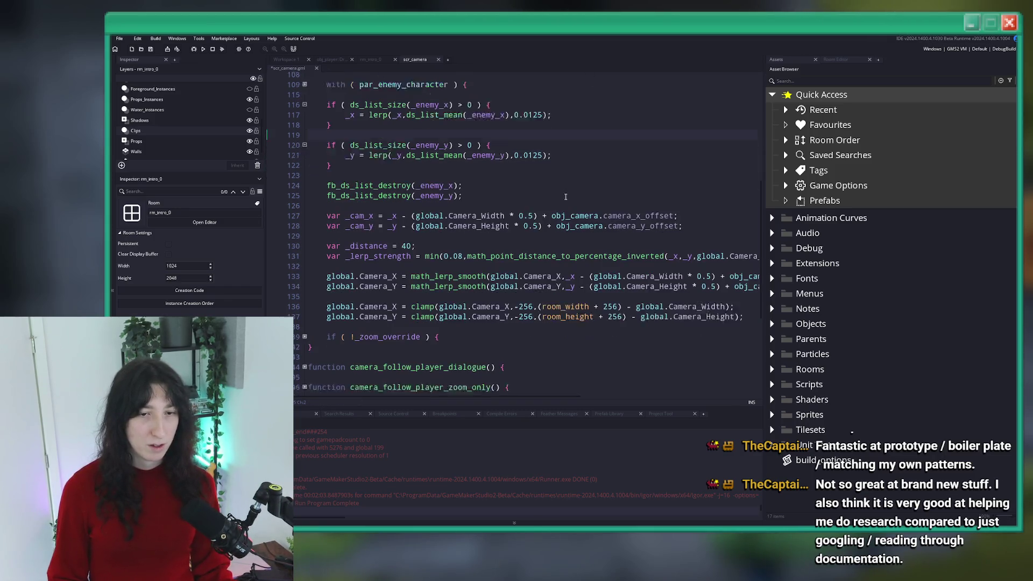
key(F12)
click(634, 157)
scroll(633, 157, down, 1)
scroll(564, 254, up, 1)
click(262, 235)
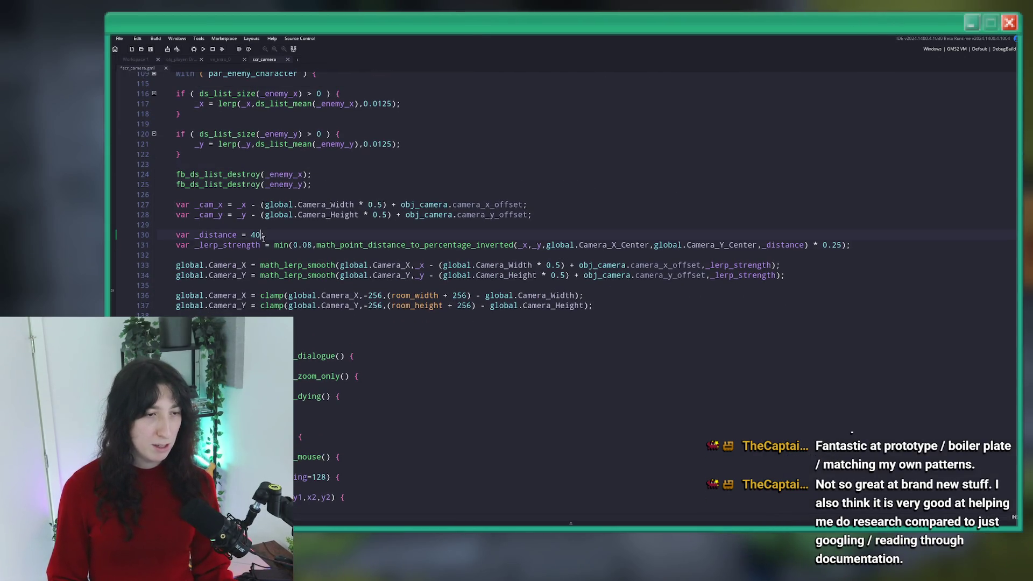
scroll(409, 302, up, 1)
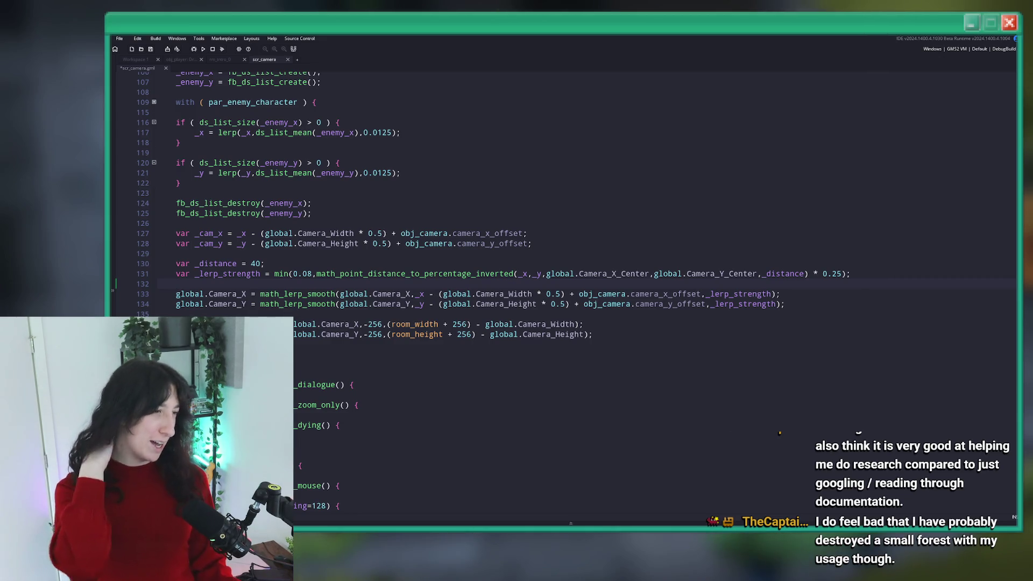
key(alt+Tab)
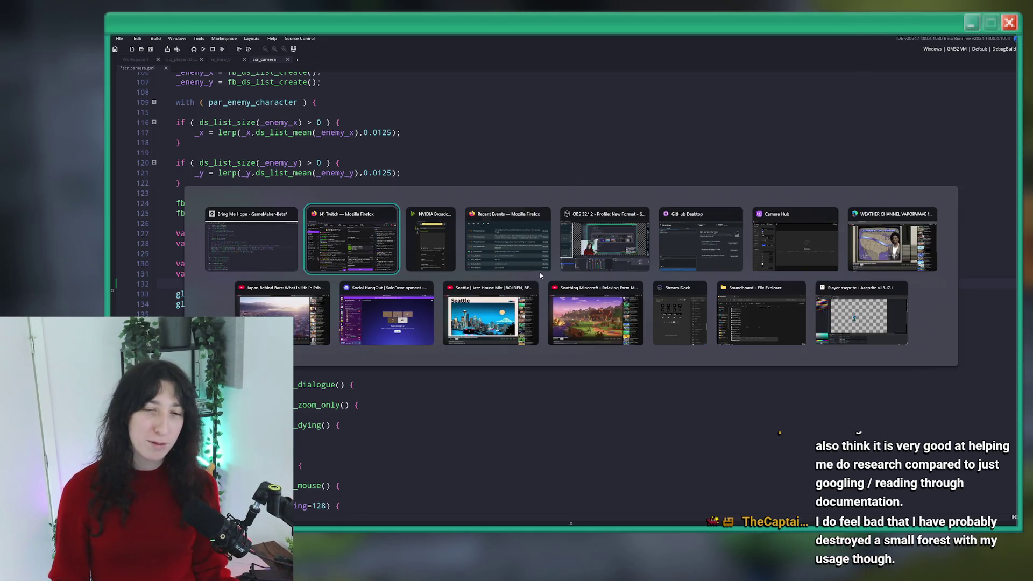
key(Escape)
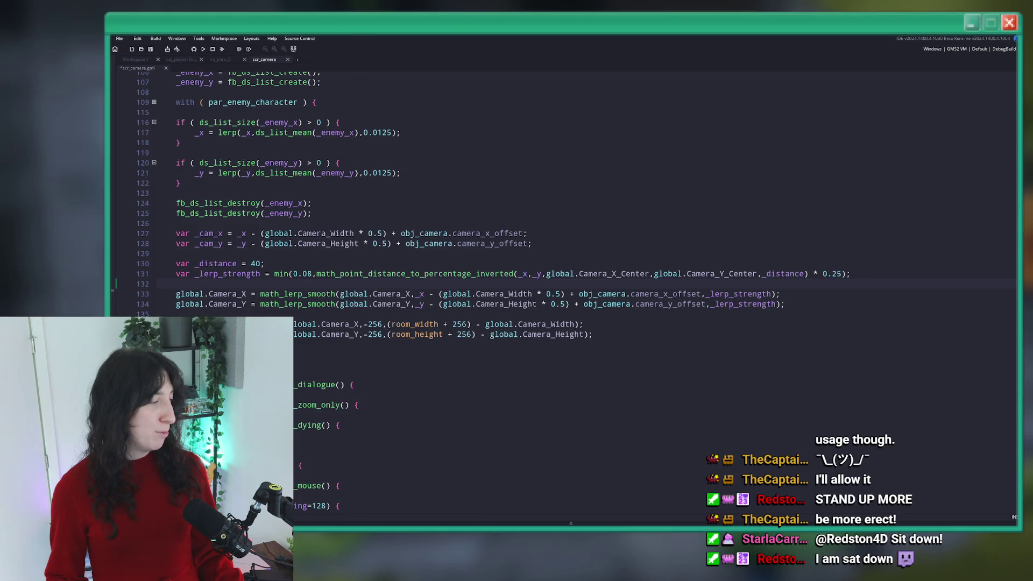
key(alt+Tab)
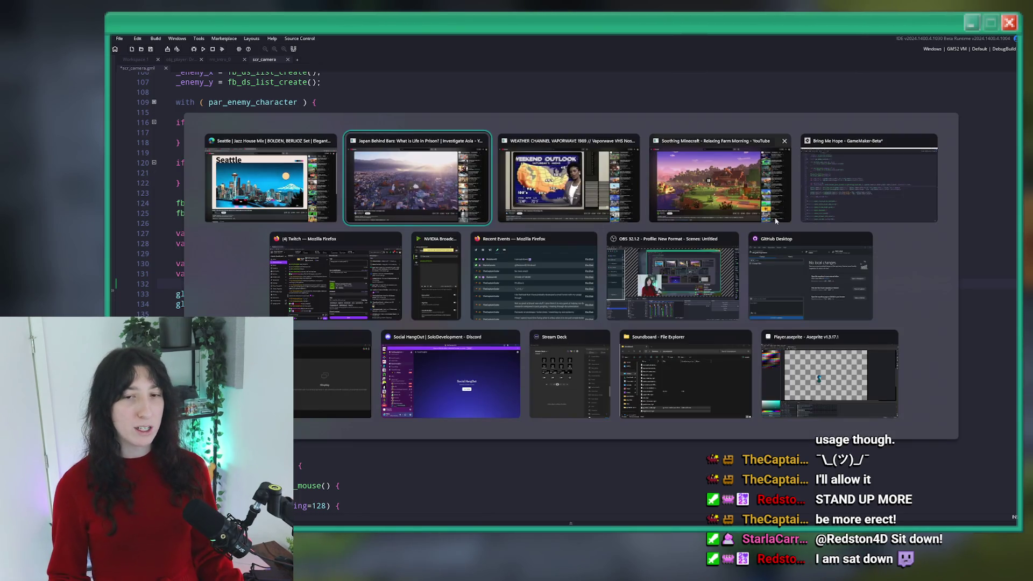
key(Escape)
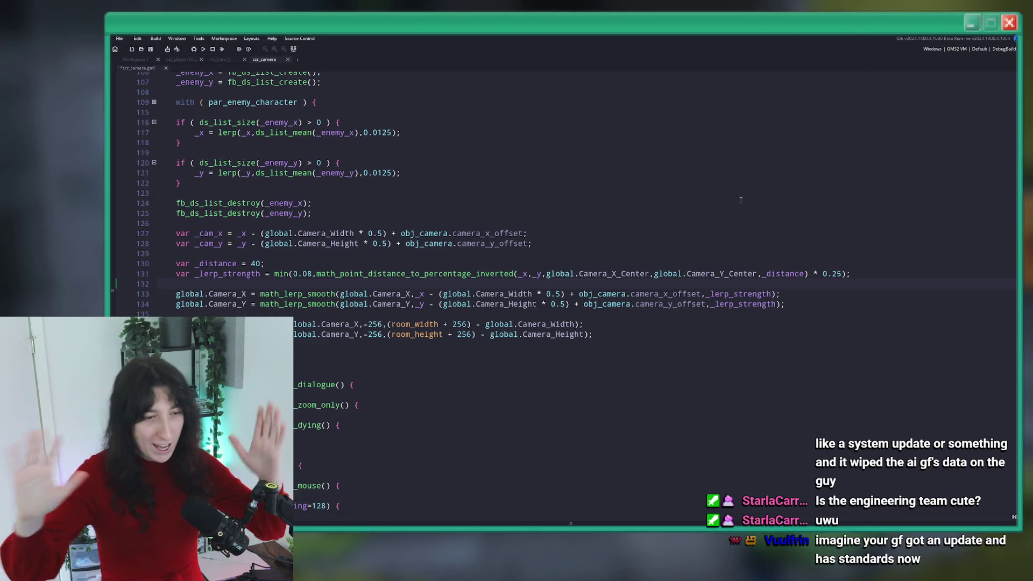
Expand the with(obj_player) fold and add move_speed_vector.x to the _x target
scroll(369, 235, up, 3)
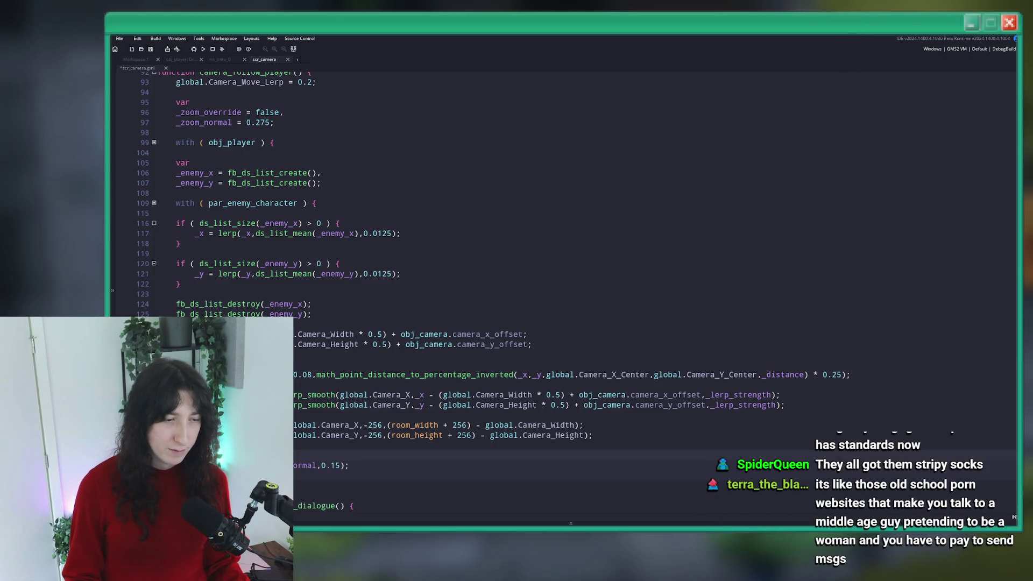
scroll(838, 430, up, 2)
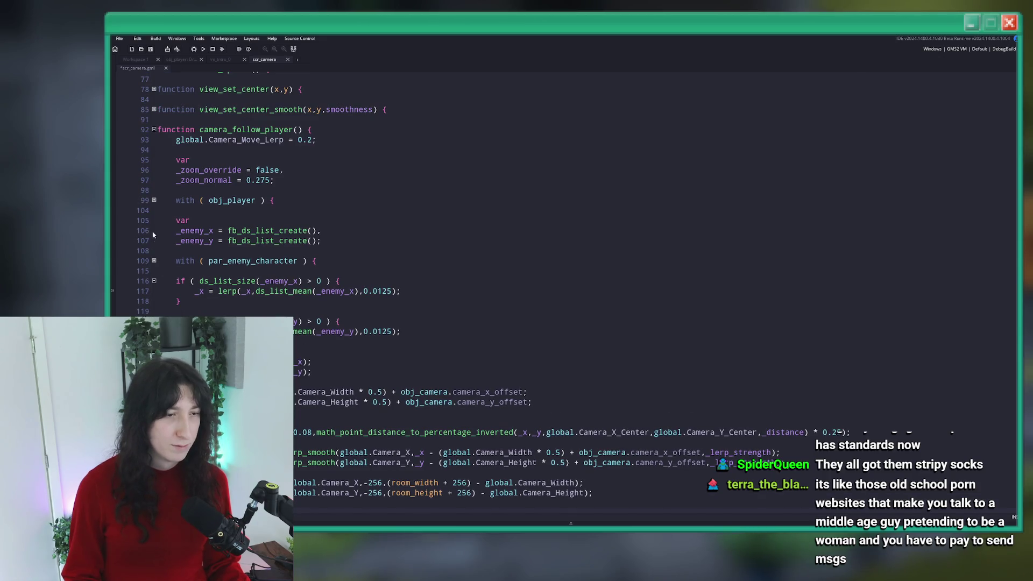
click(154, 200)
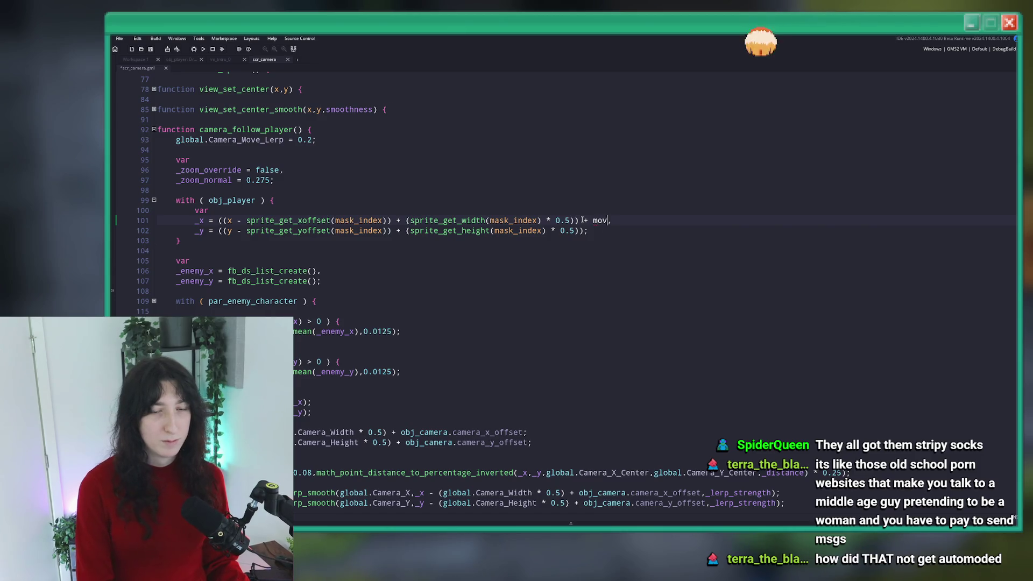
text(e_speed_vector.x)
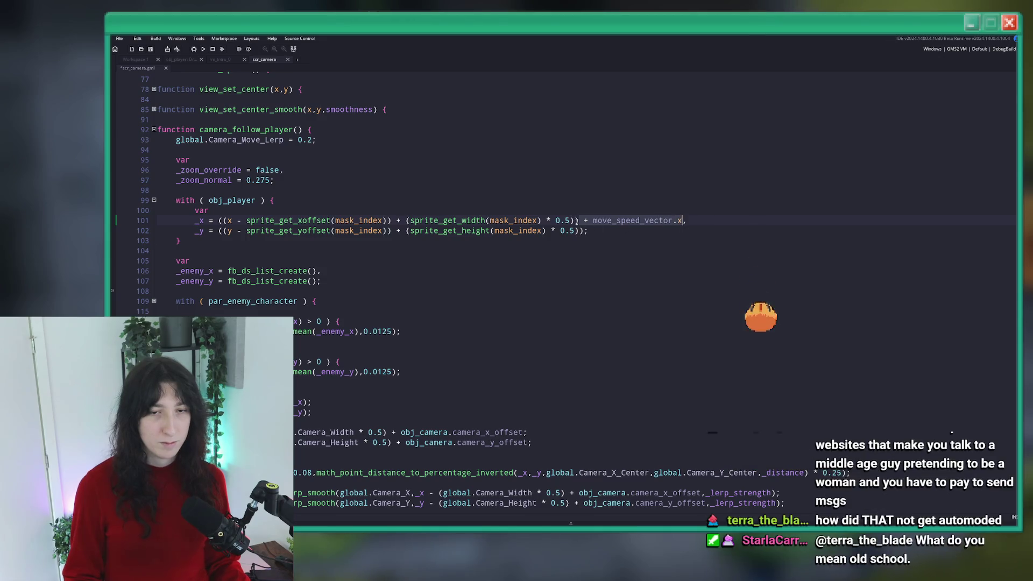
text(,)
Append '+ move_speed_vector.x' to the _y line, then save and run the game with F5
click(588, 230)
text(+ move_speed_vector.x)
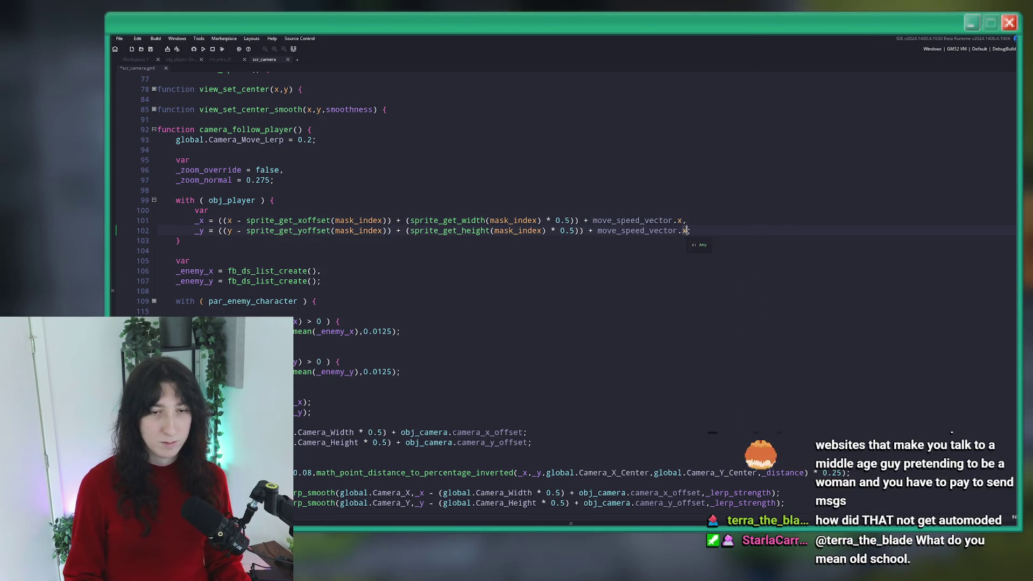
key(F5)
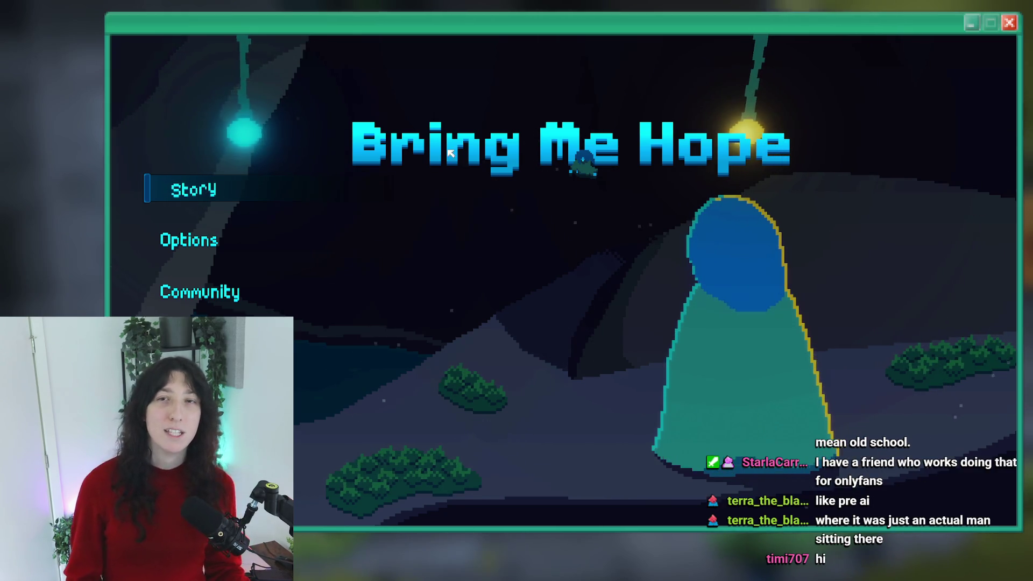
Start Story mode, walk north, left and south through the corridor, then close the game
click(190, 197)
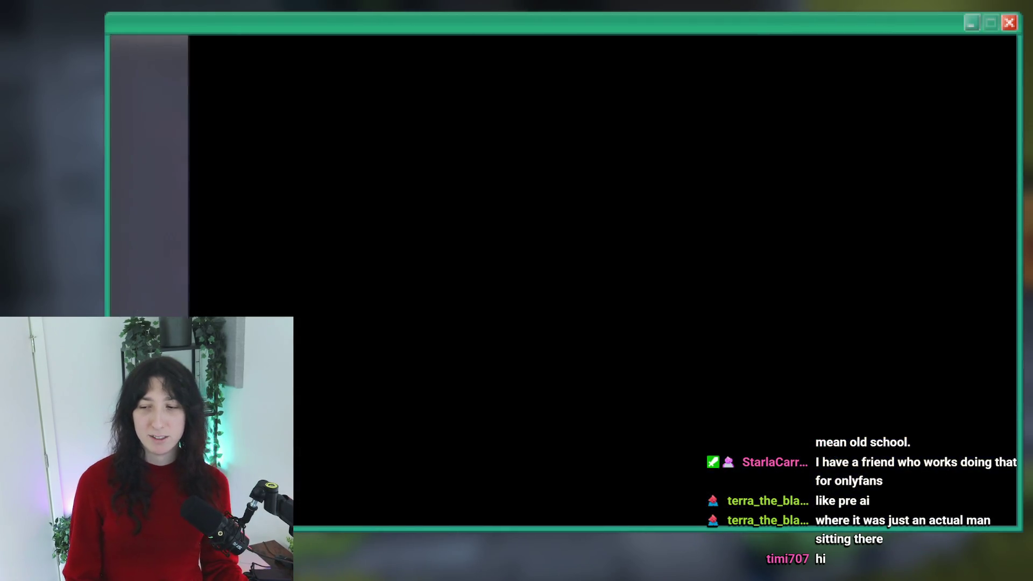
key(w)
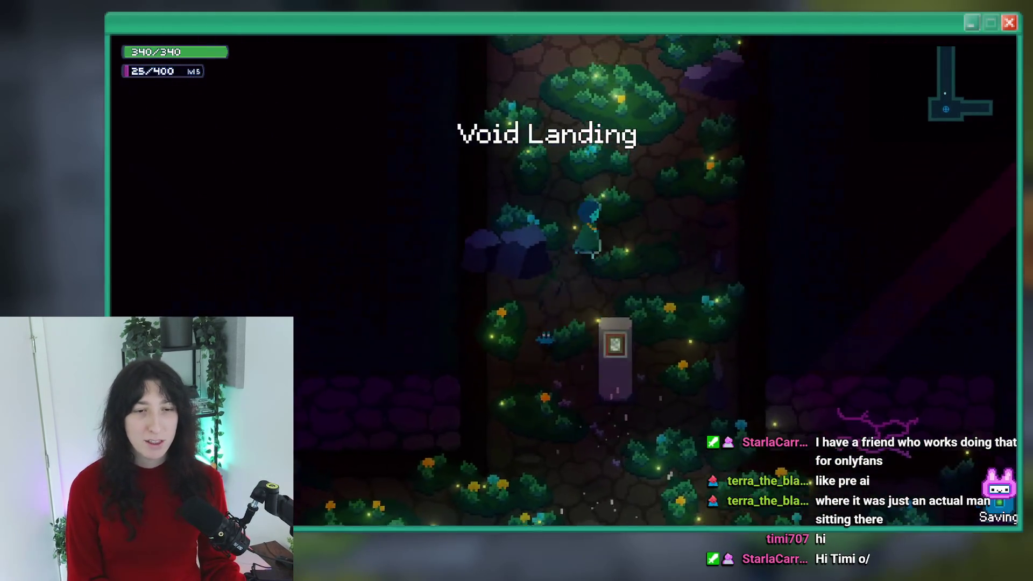
key(a)
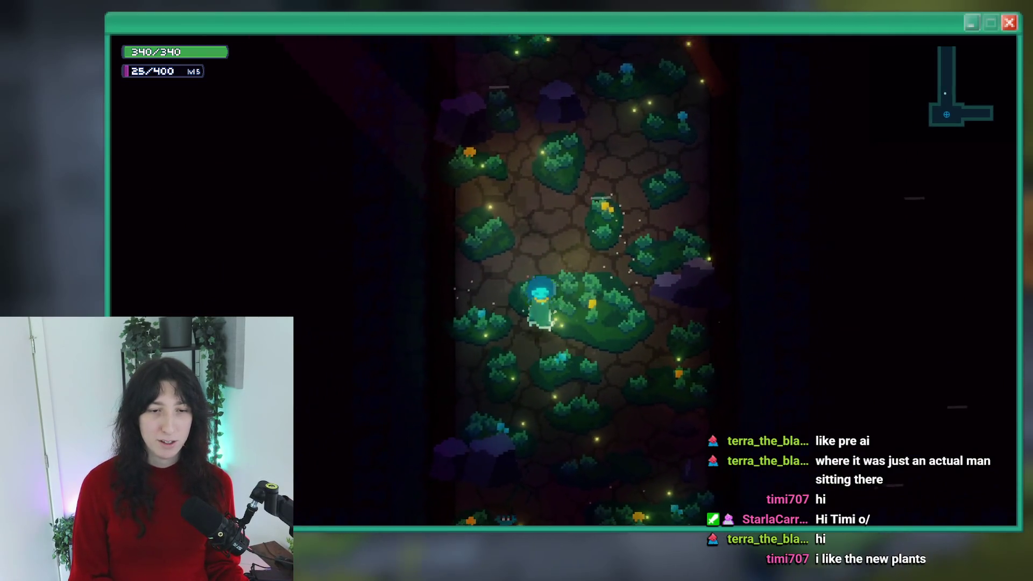
key(s)
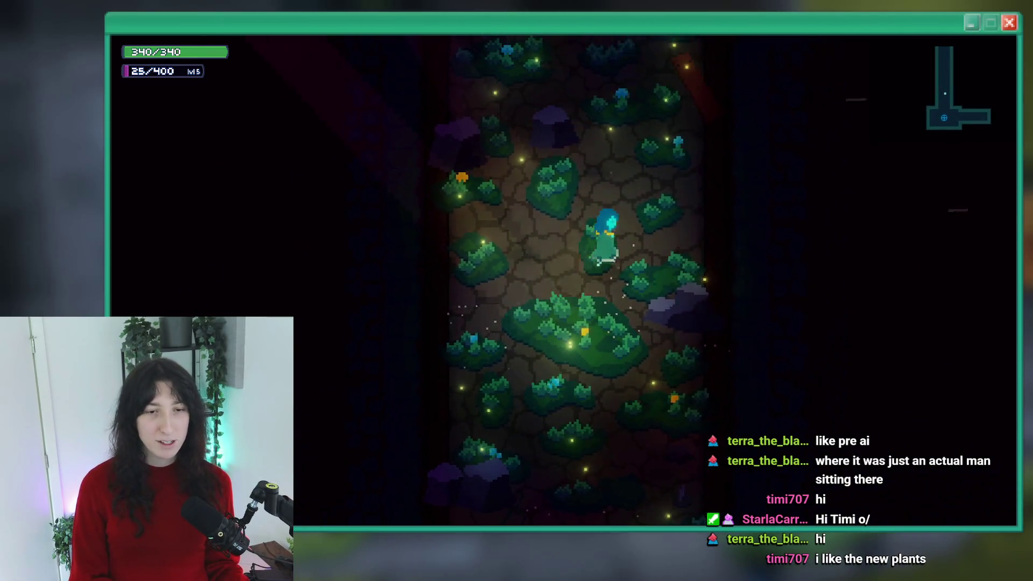
key(s)
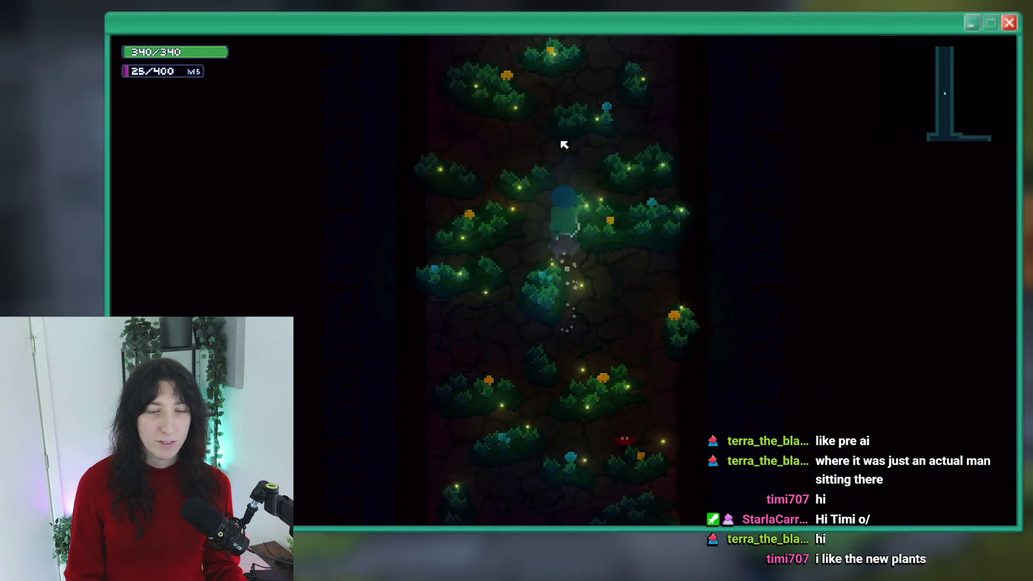
key(s)
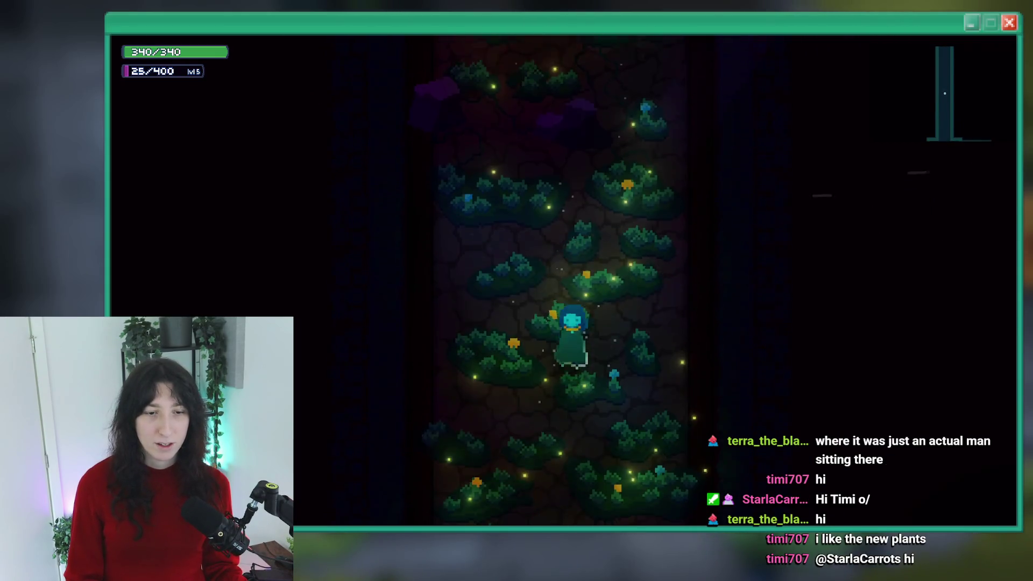
key(s)
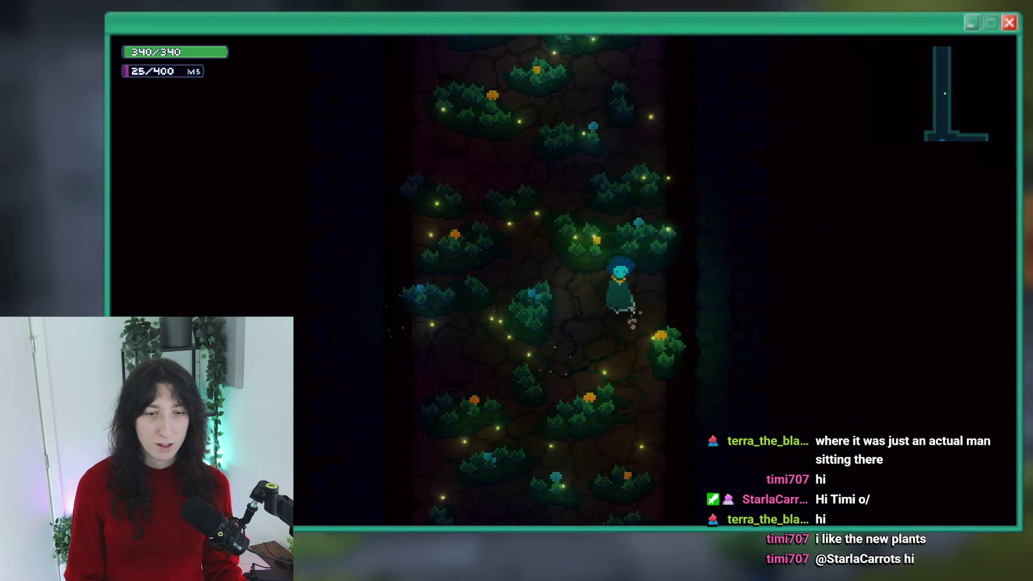
key(Escape)
scroll(251, 192, down, 13)
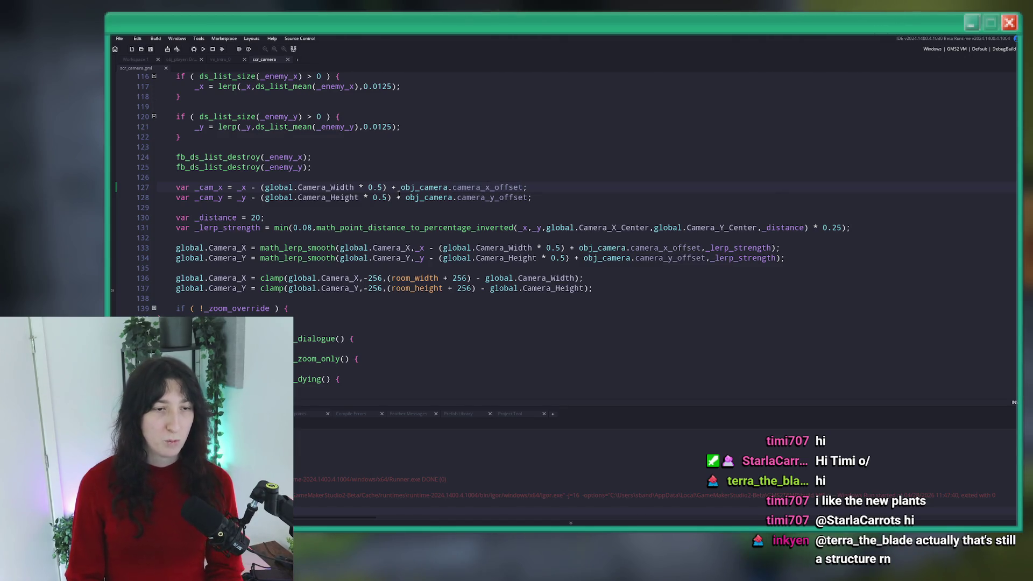
Comment out the obj_camera offset terms on lines 127–128 with //, then rebuild the game with F5
text(//)
key(F5)
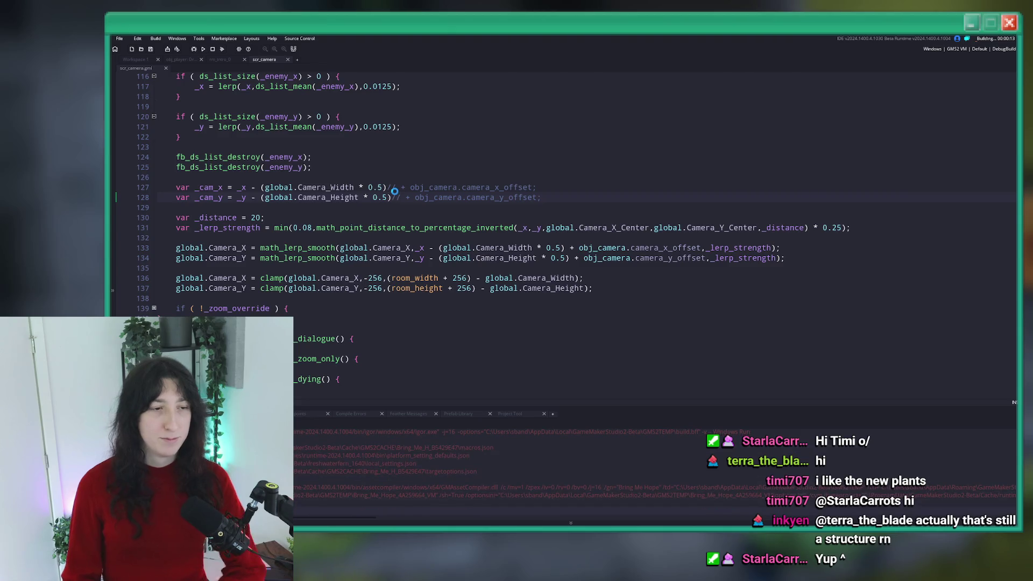
scroll(383, 164, up, 7)
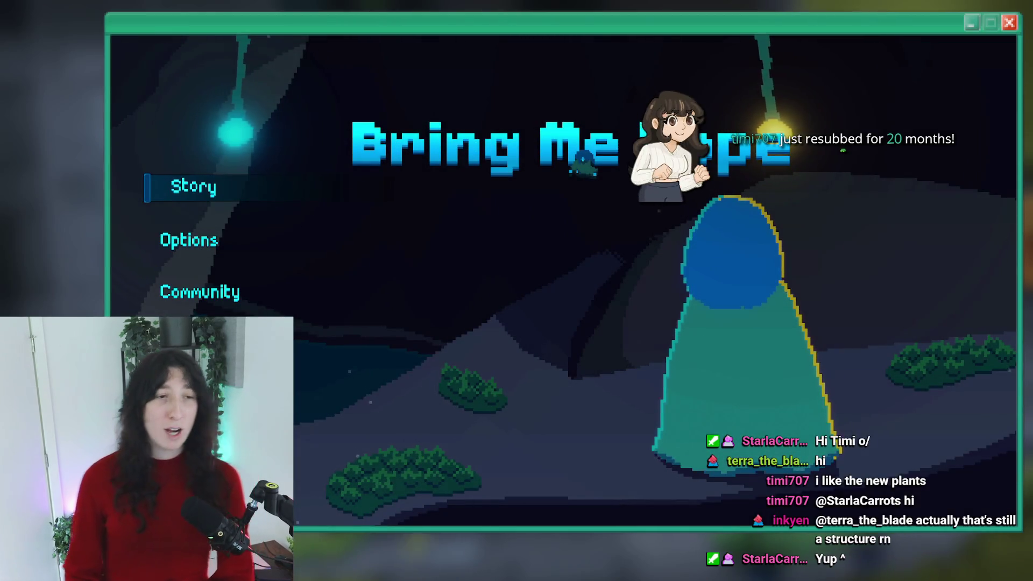
Start Story mode and walk loops around the Void Landing portal while watching the camera
click(185, 183)
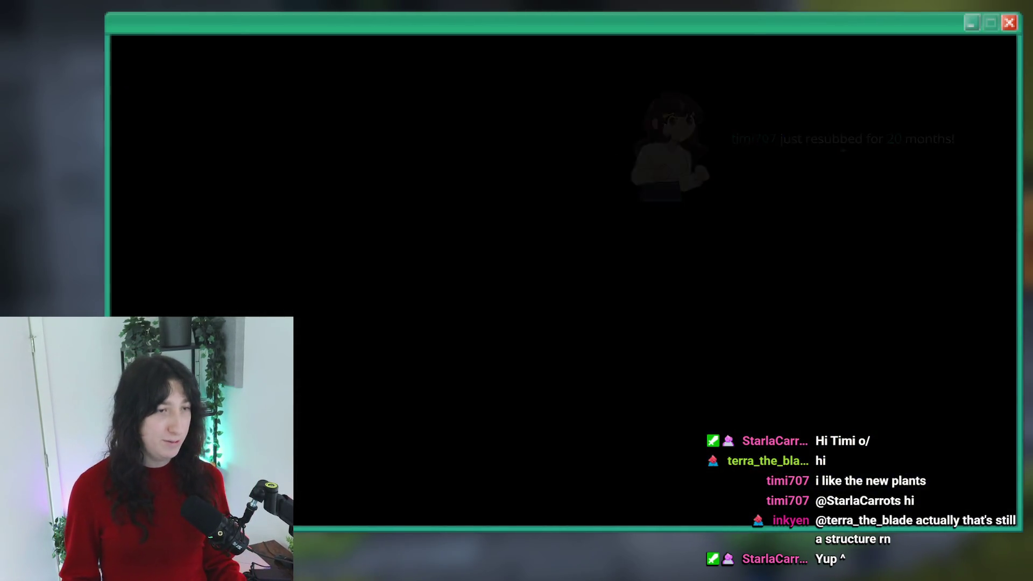
key(w)
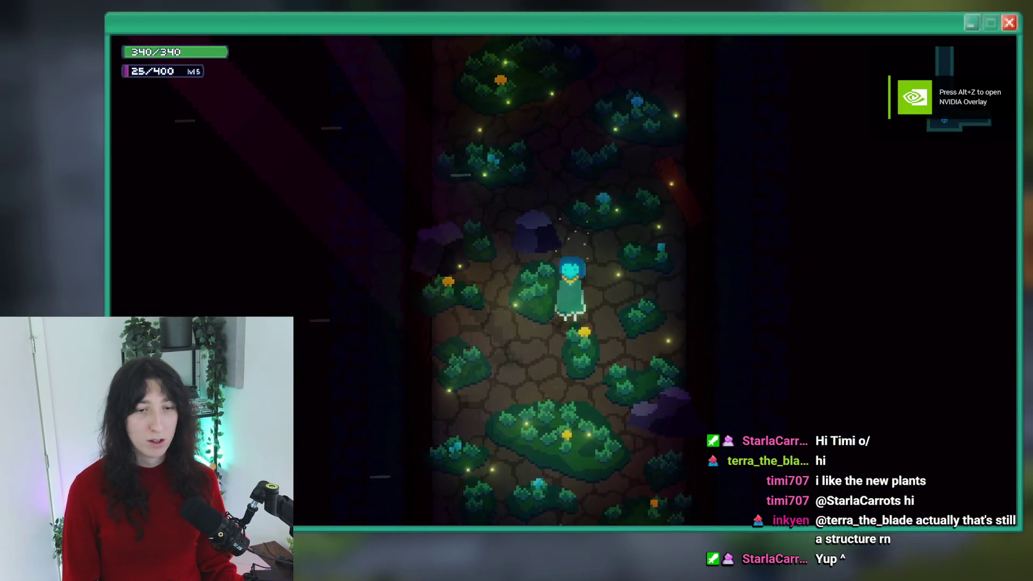
key(w)
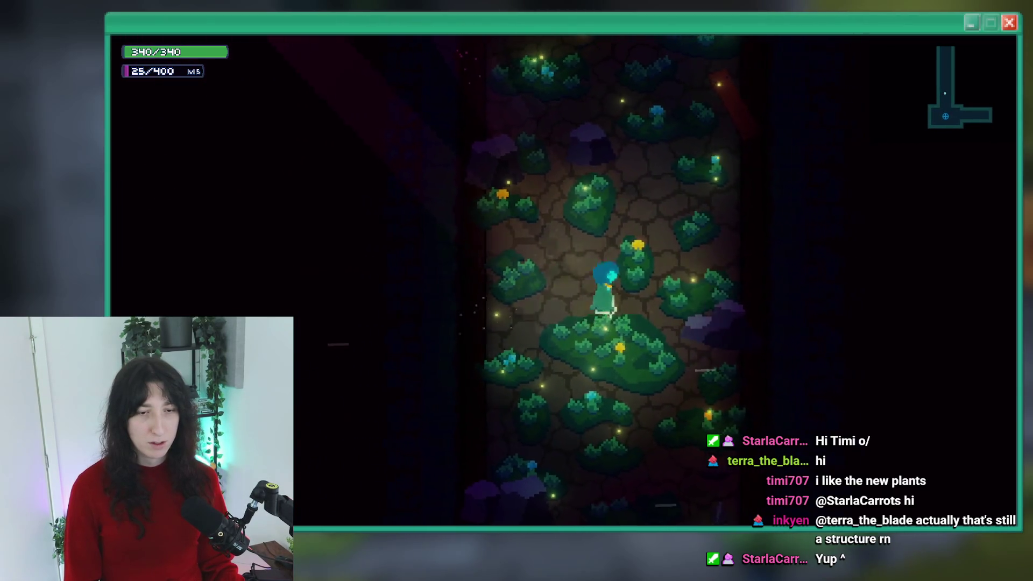
key(s)
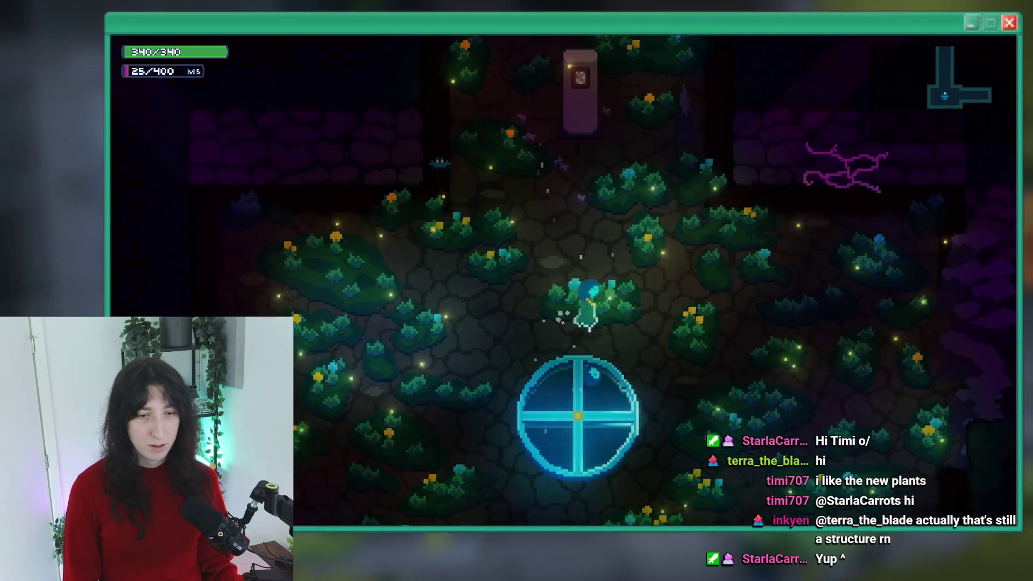
key(s)
key(d)
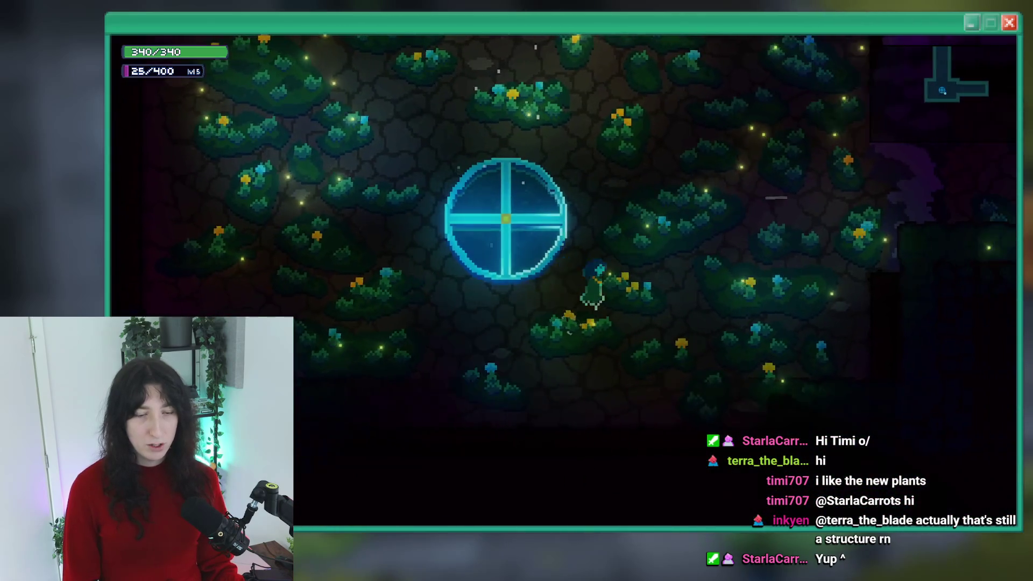
key(w)
key(a)
key(d)
key(w)
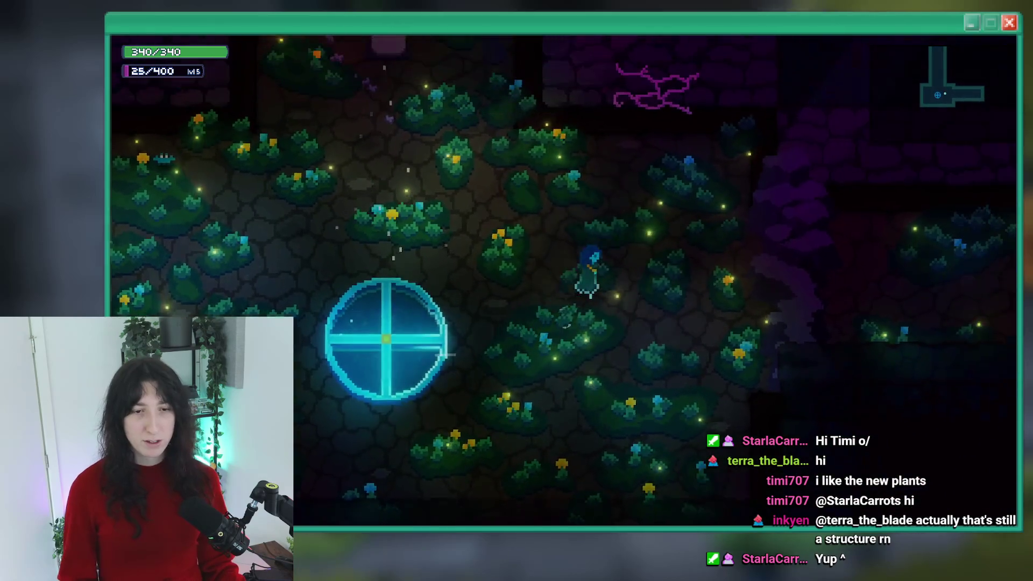
key(a)
key(a)
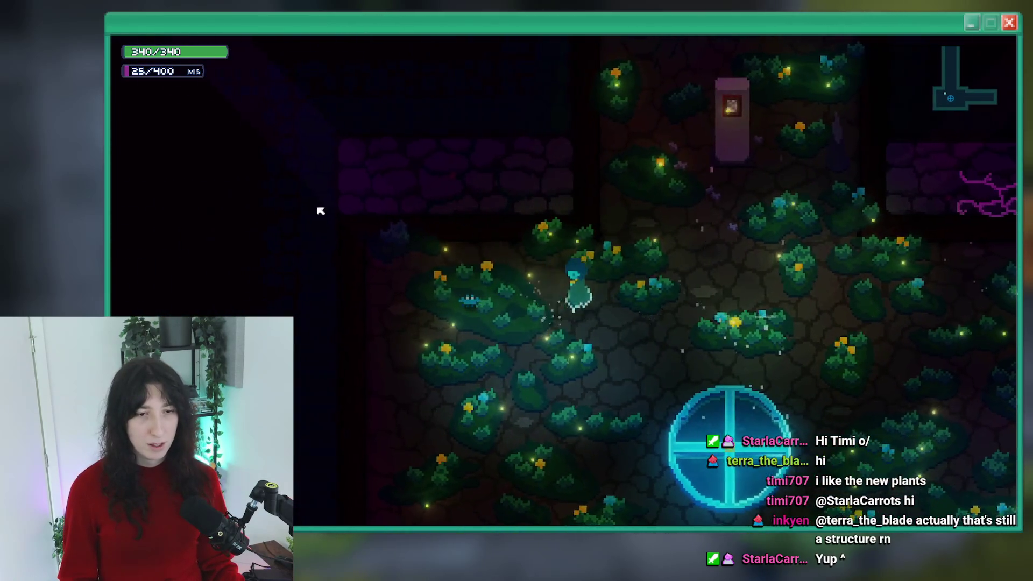
key(d)
key(s)
key(a)
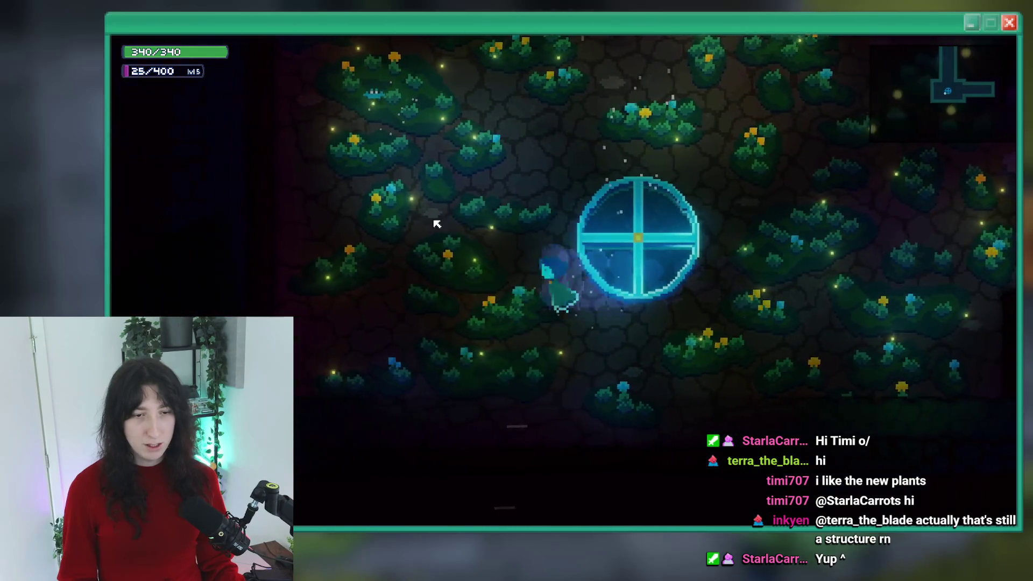
key(w)
key(d)
Walk north past the pink pillar and up the corridor, then close the game
key(w)
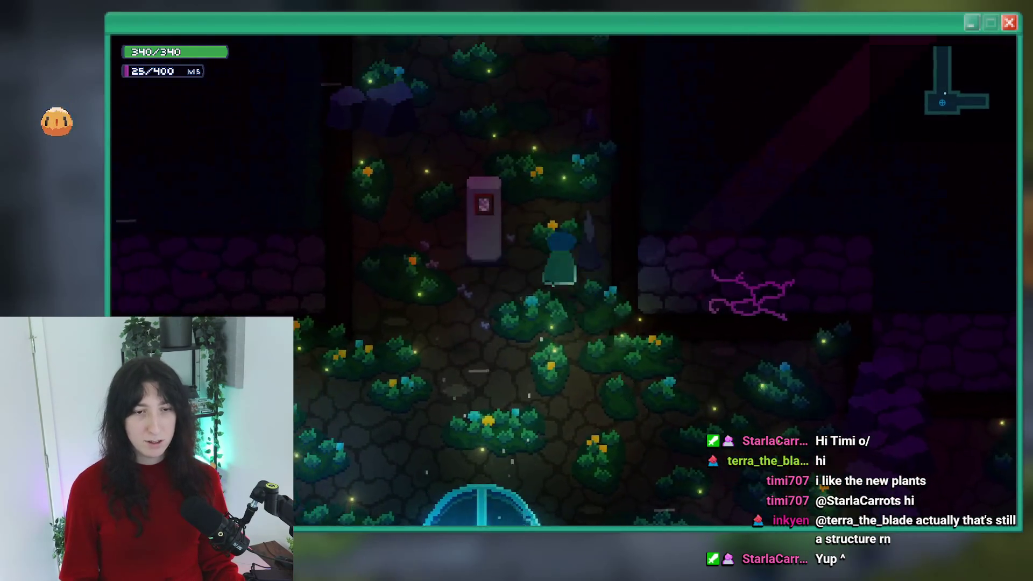
key(s)
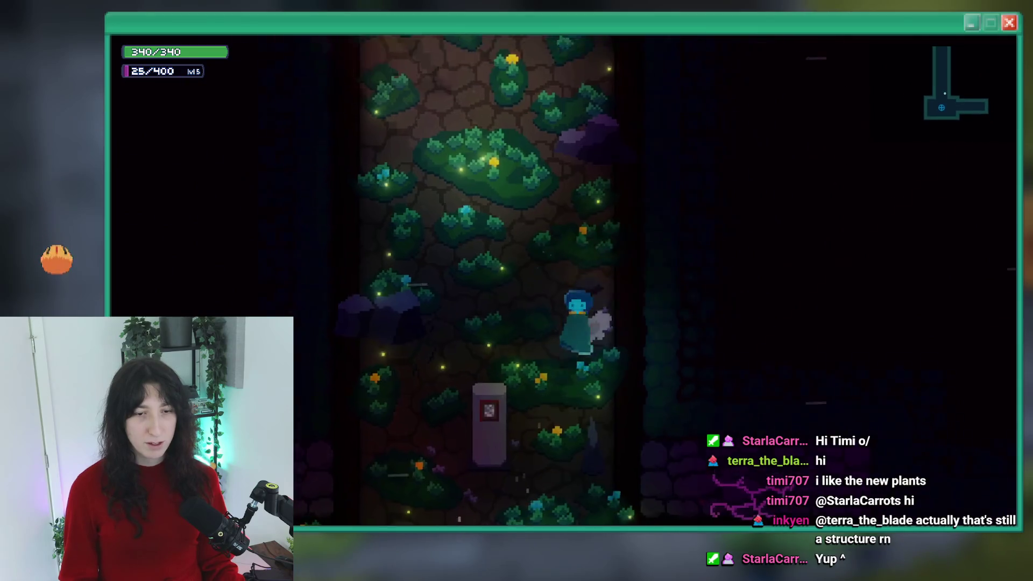
key(w)
key(s)
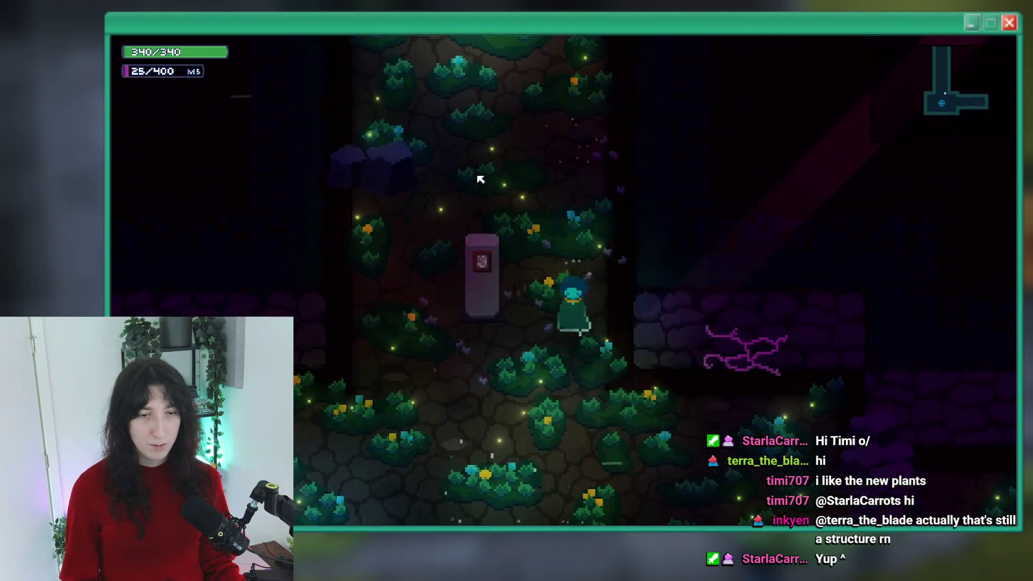
key(w)
key(w)
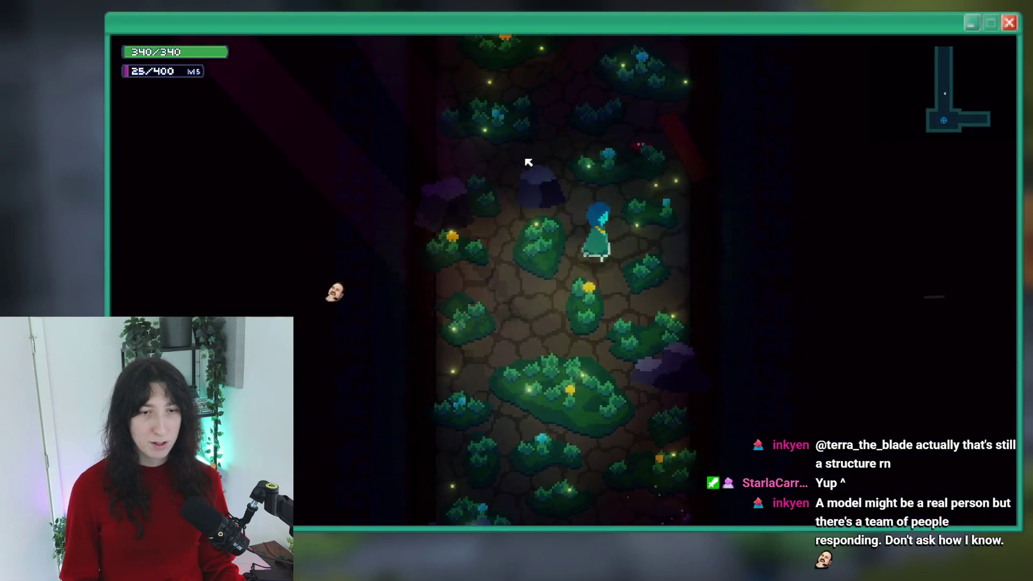
key(w)
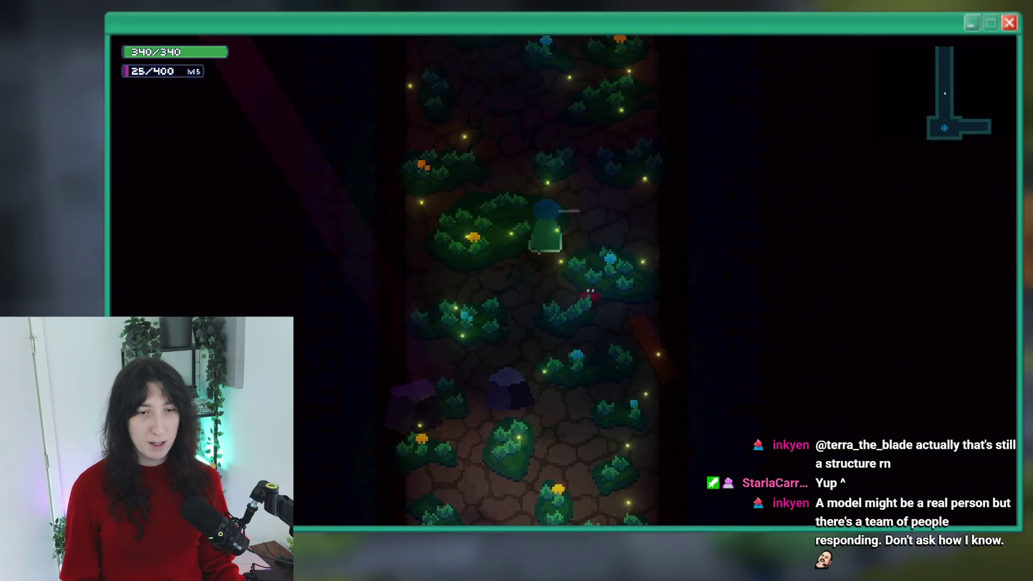
key(alt+F4)
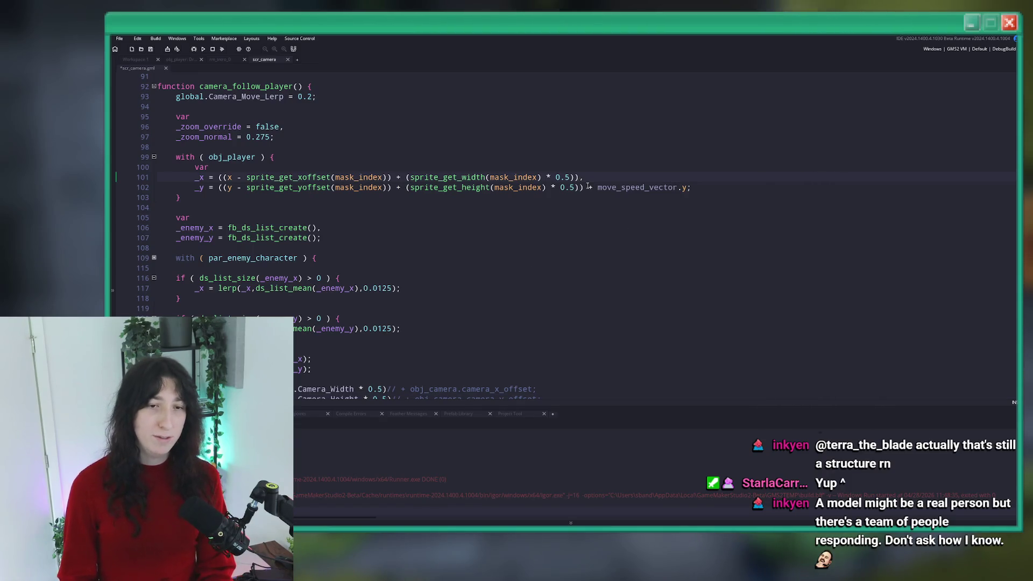
Delete ' + move_speed_vector.y' from the player's y offset on line 102 and save the script
drag(653, 190, 684, 187)
key(BackSpace)
scroll(565, 134, up, 3)
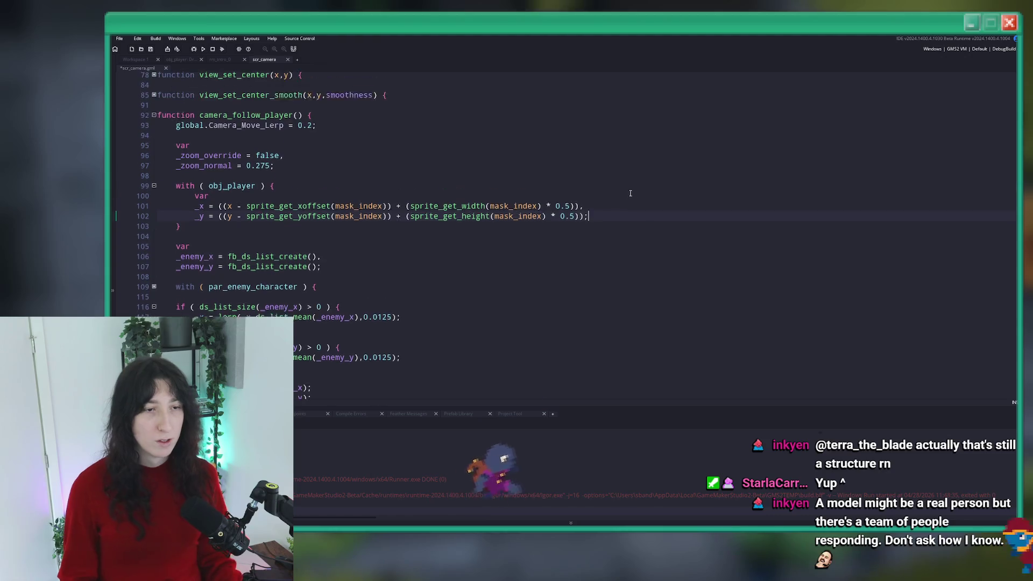
key(ctrl+s)
Check the Camera_Move_Lerp value on line 93 and launch a test build
click(309, 169)
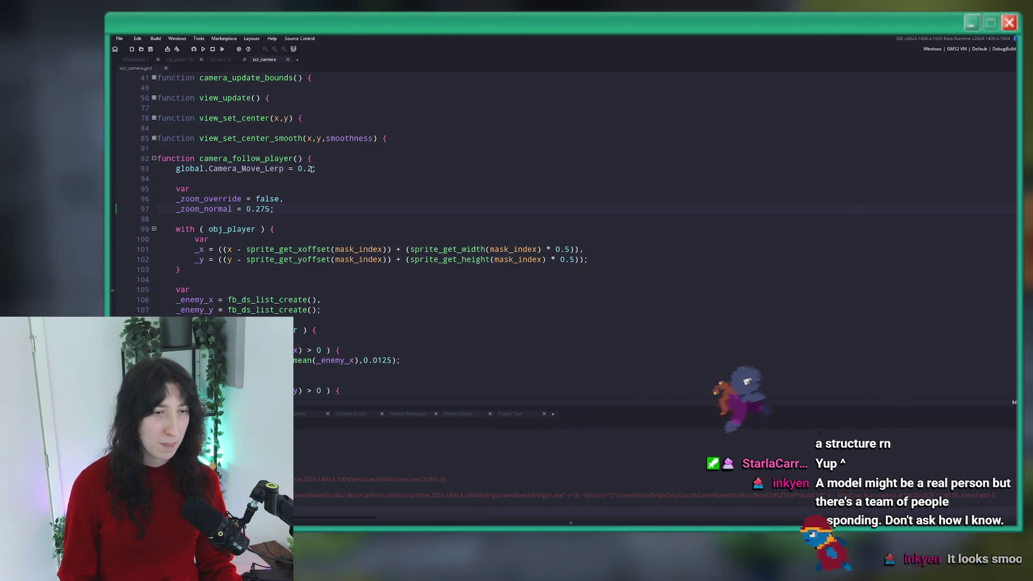
scroll(310, 170, down, 5)
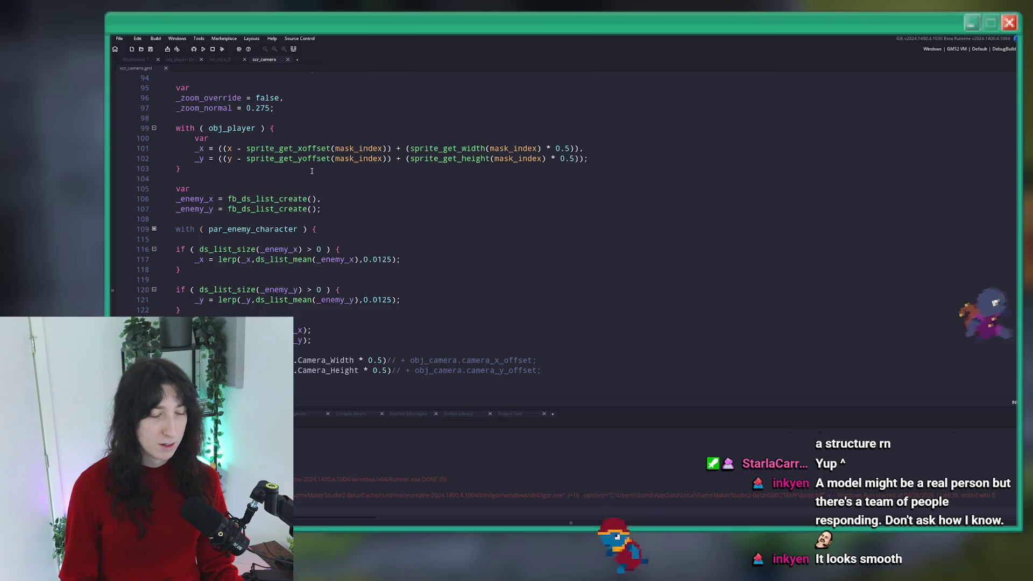
scroll(311, 170, up, 3)
key(F5)
Set _lerp_strength on line 131 to a constant 0.2 with min(...) commented out, then run
scroll(311, 170, down, 5)
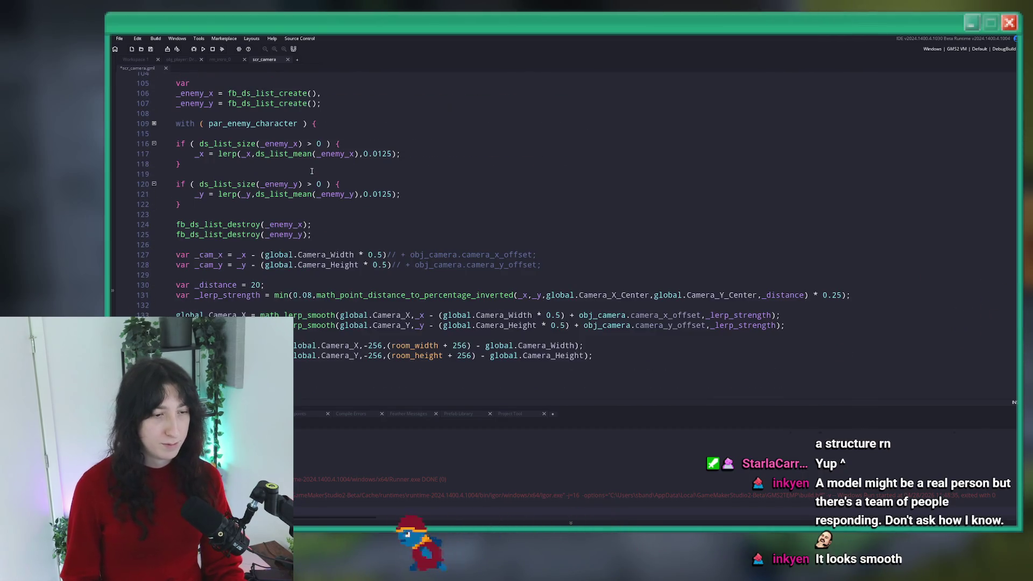
scroll(311, 170, down, 4)
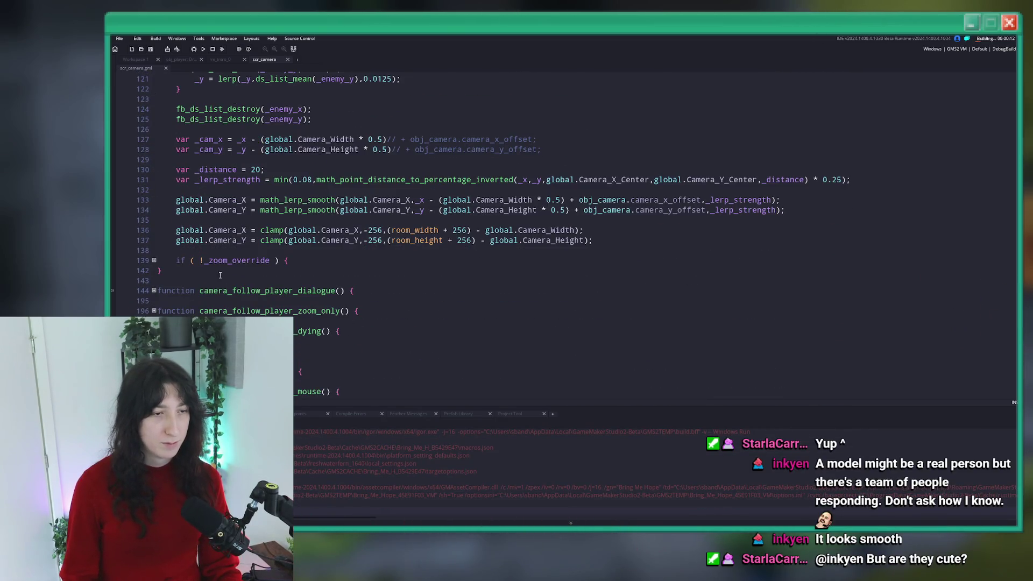
click(154, 260)
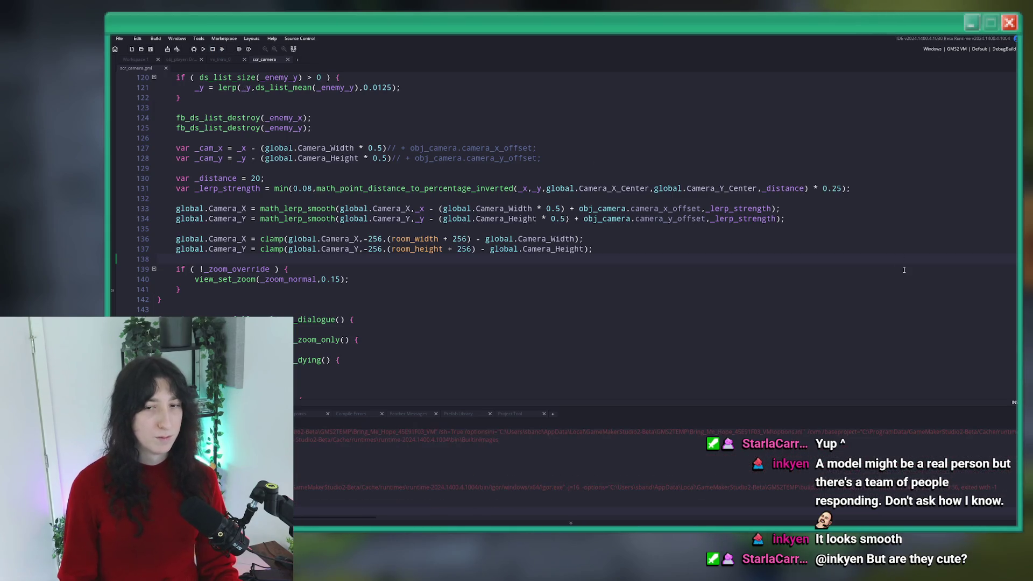
mouse_move(821, 188)
mouse_down()
mouse_move(161, 188)
mouse_move(823, 188)
mouse_up()
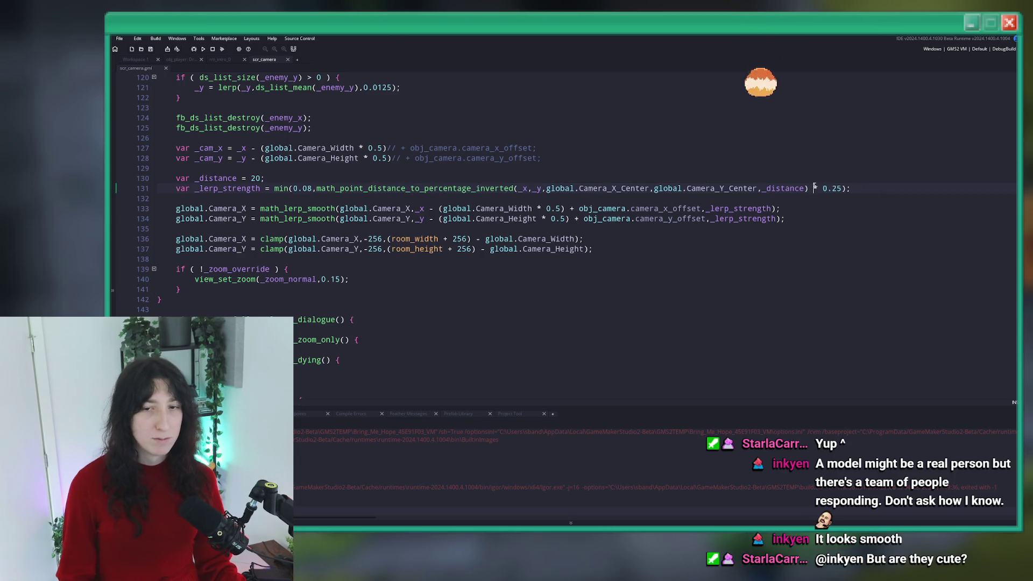
scroll(295, 208, up, 3)
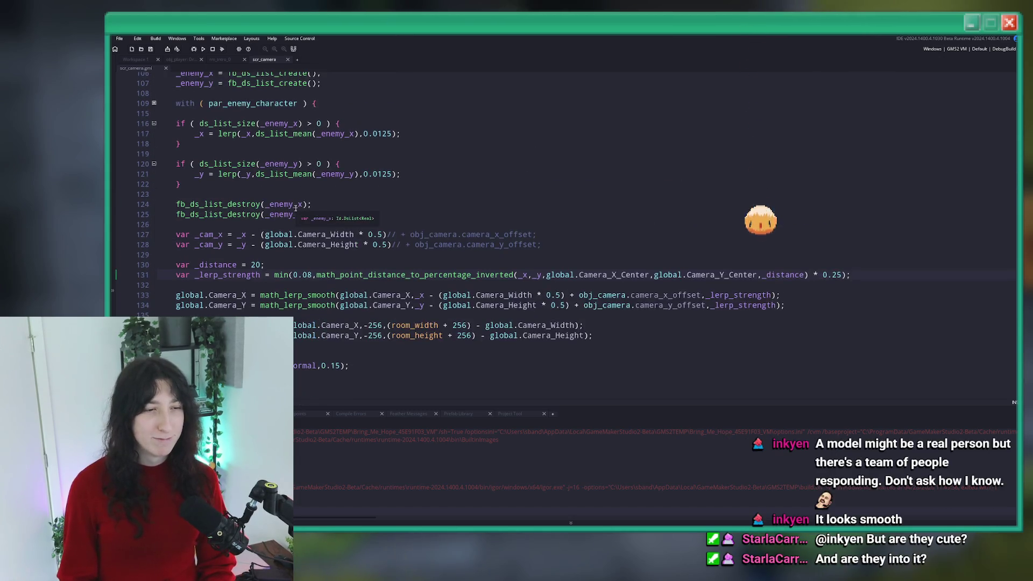
text(//)
key(Left)
key(Left)
text(0)
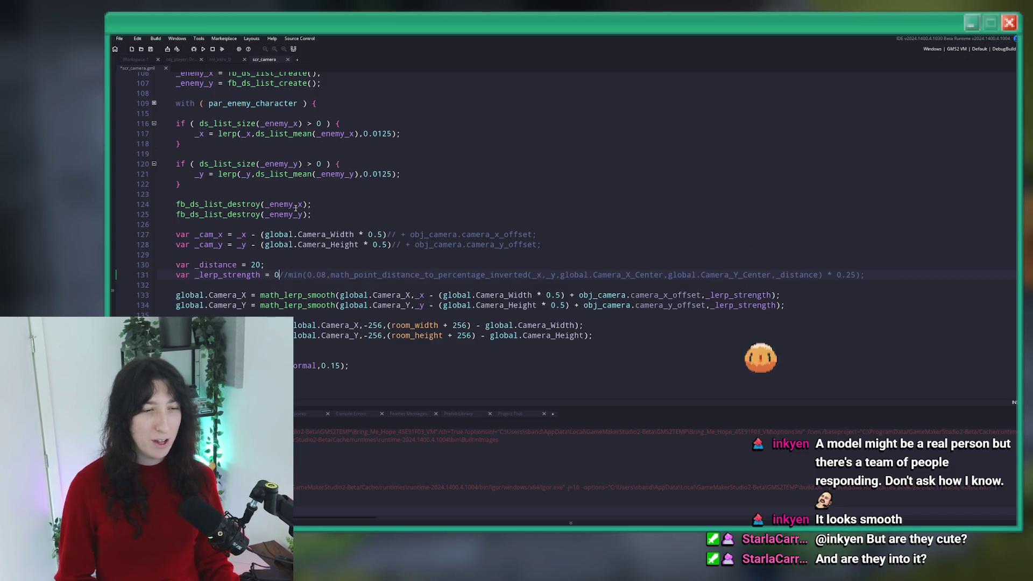
text(.2)
scroll(295, 208, up, 8)
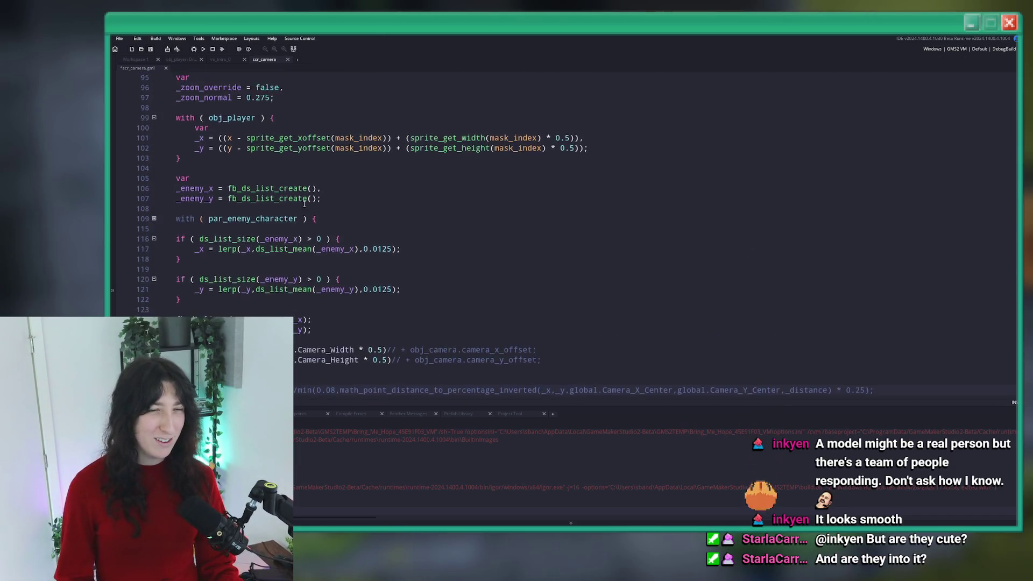
scroll(321, 173, down, 8)
key(F5)
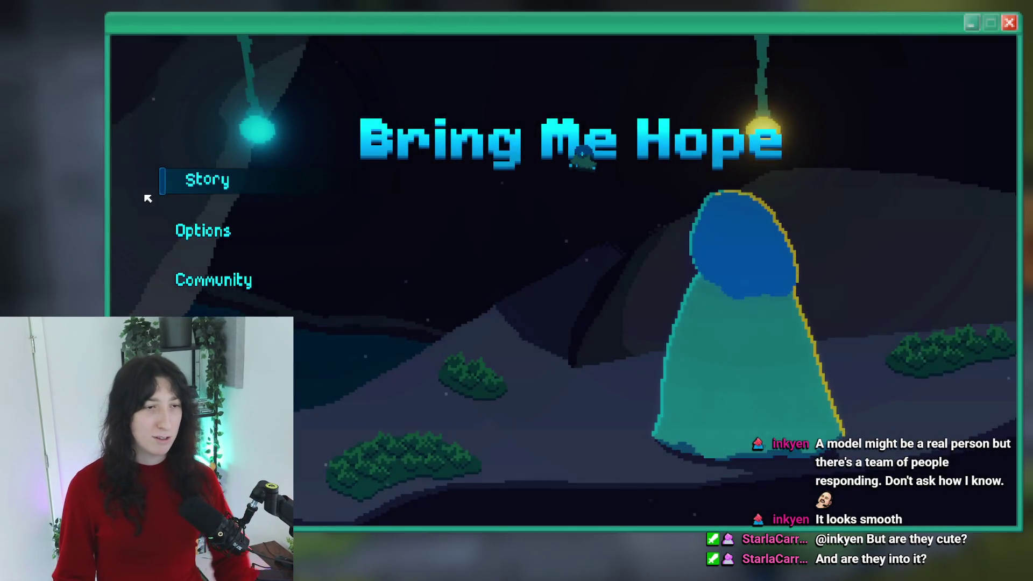
Start the game and walk north through the forest past the yellow-flower bush
click(191, 182)
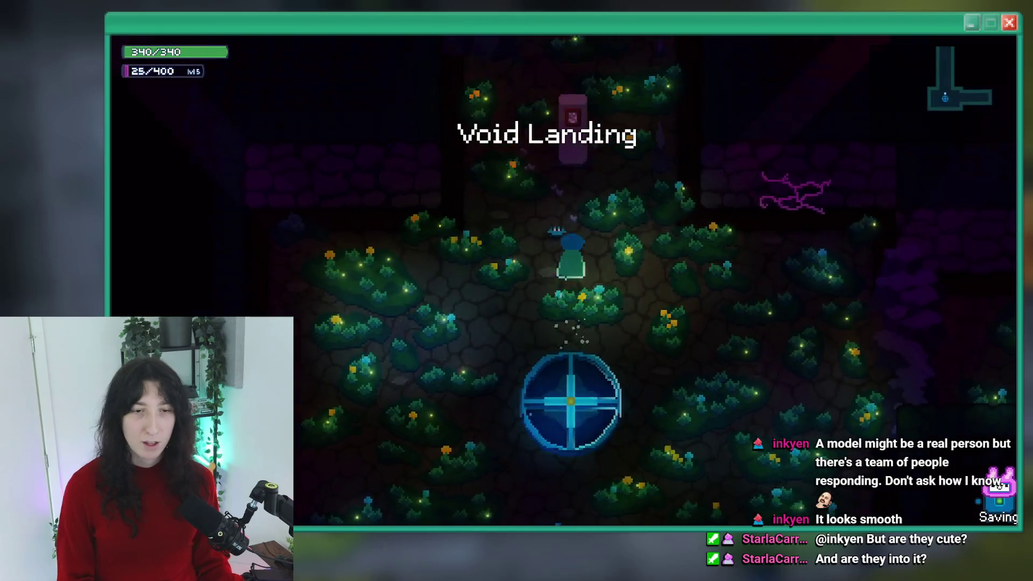
key(w)
key(w)
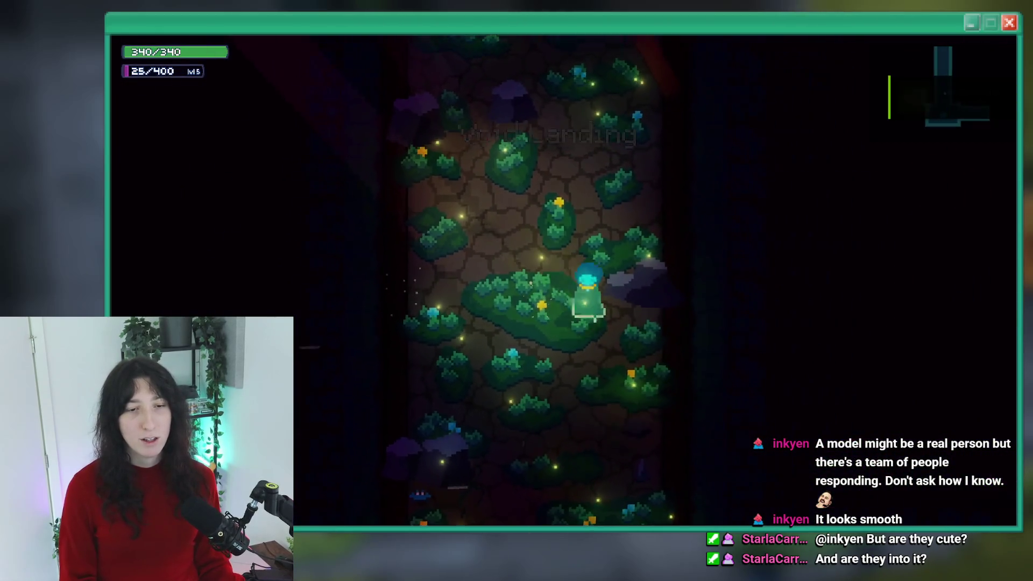
key(w)
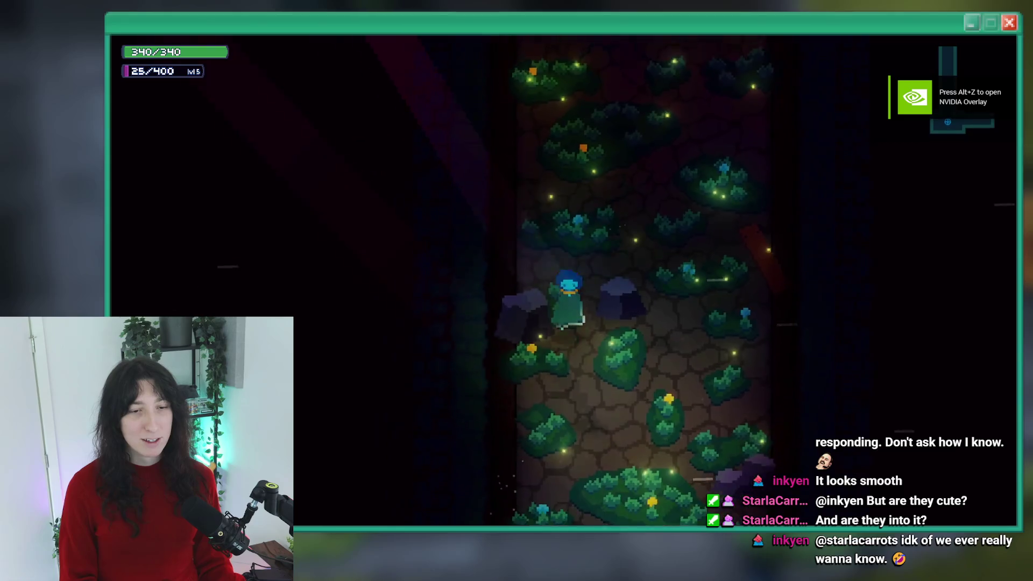
key(w)
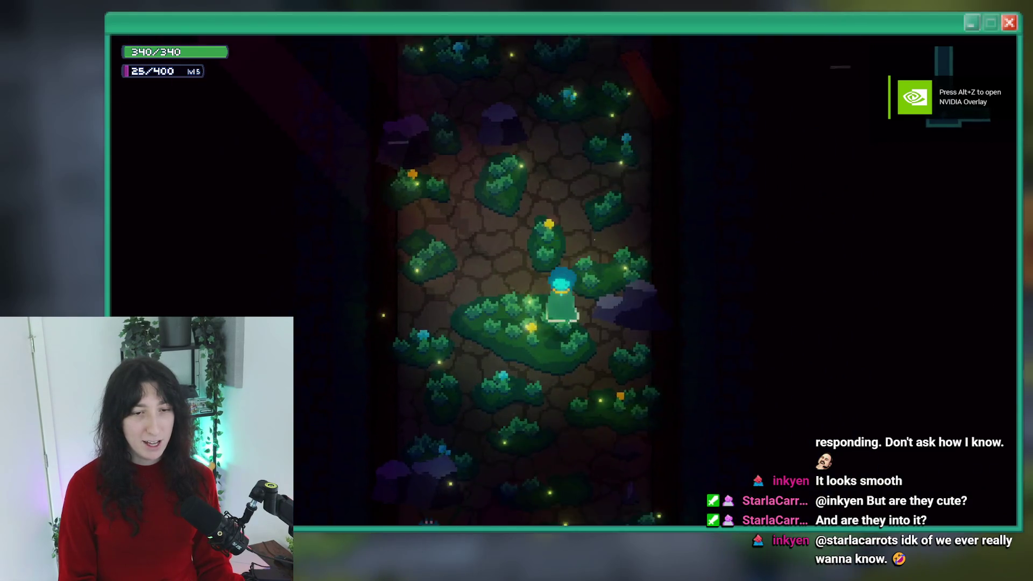
key(w)
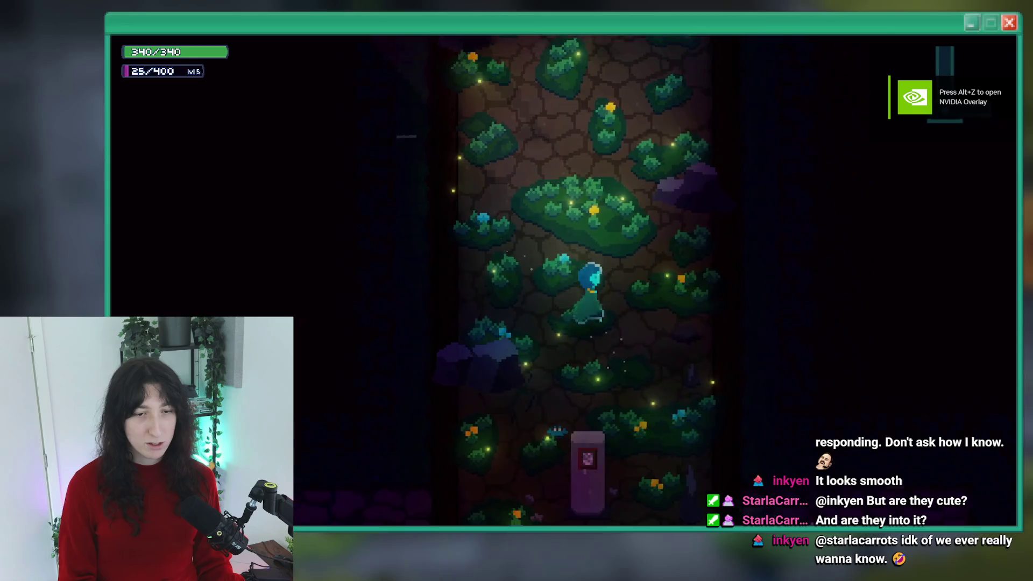
key(w)
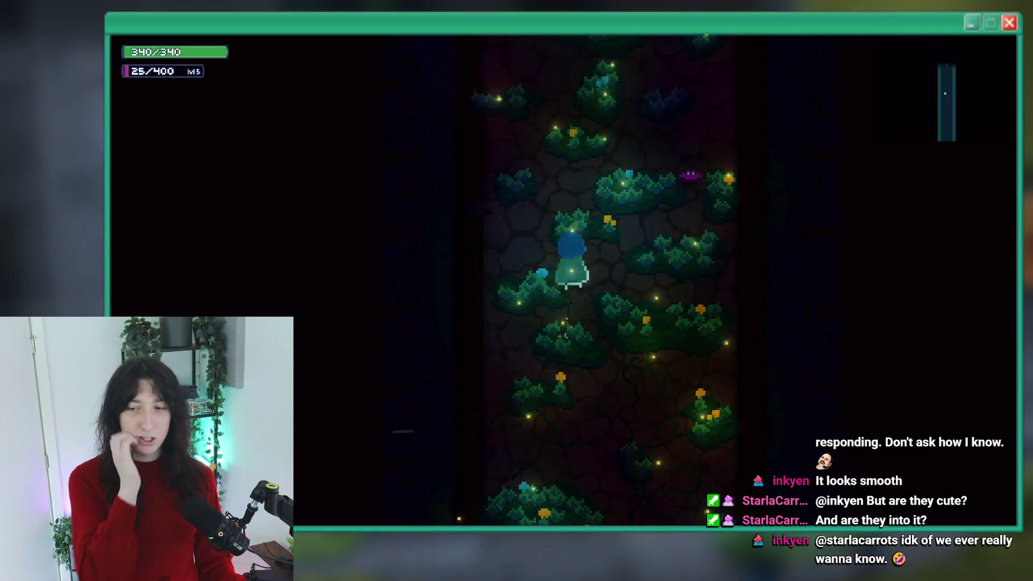
key(w)
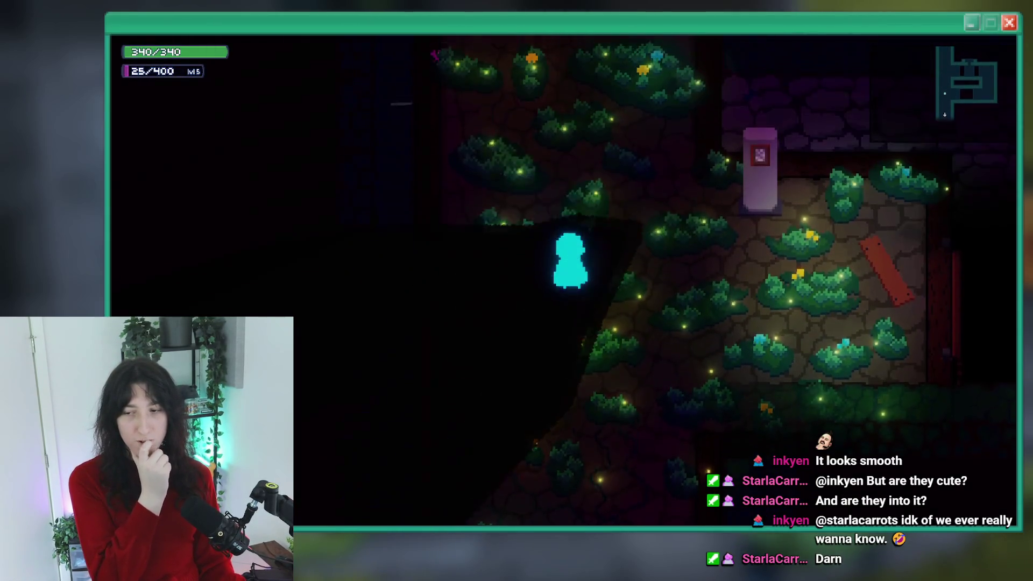
Dash right through the next room breaking a crate, then roam the pink-flower and green rooms
key(d)
key(space)
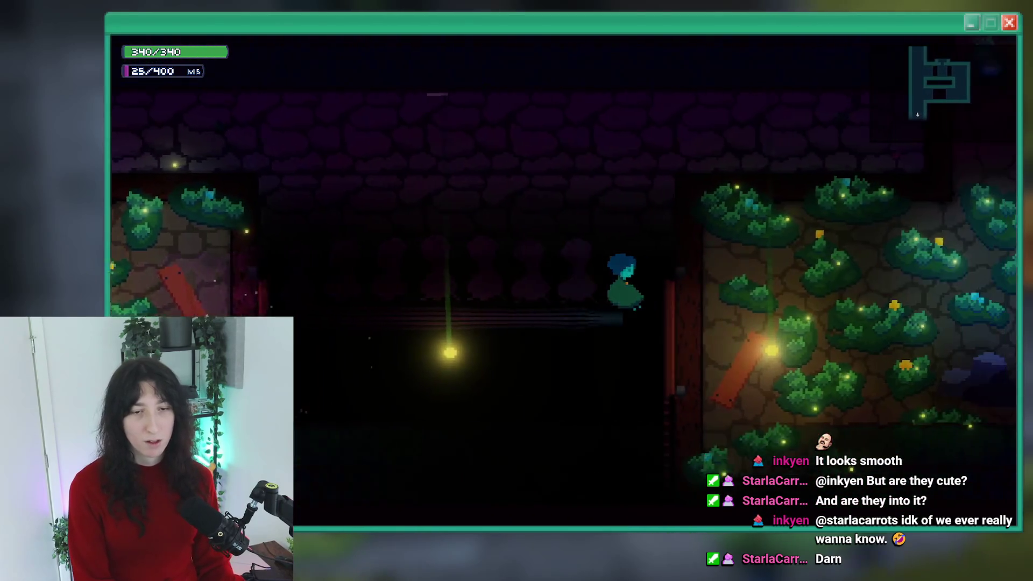
key(w)
key(a)
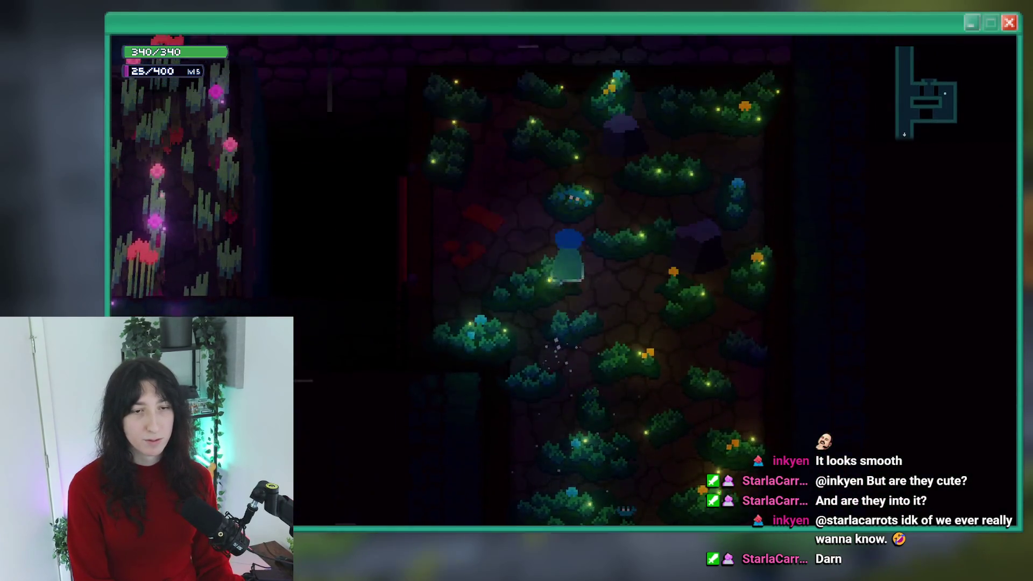
key(d)
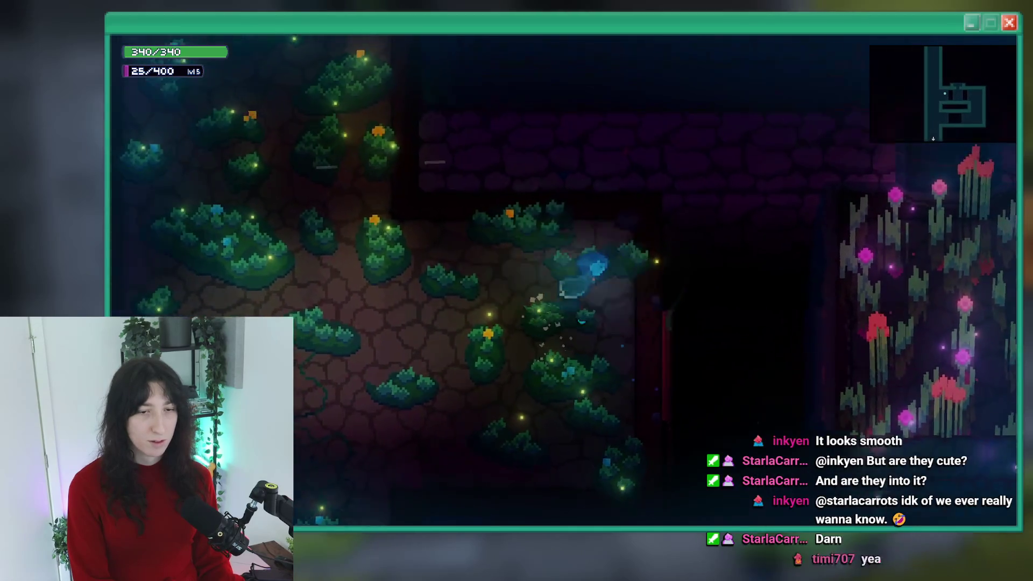
key(w)
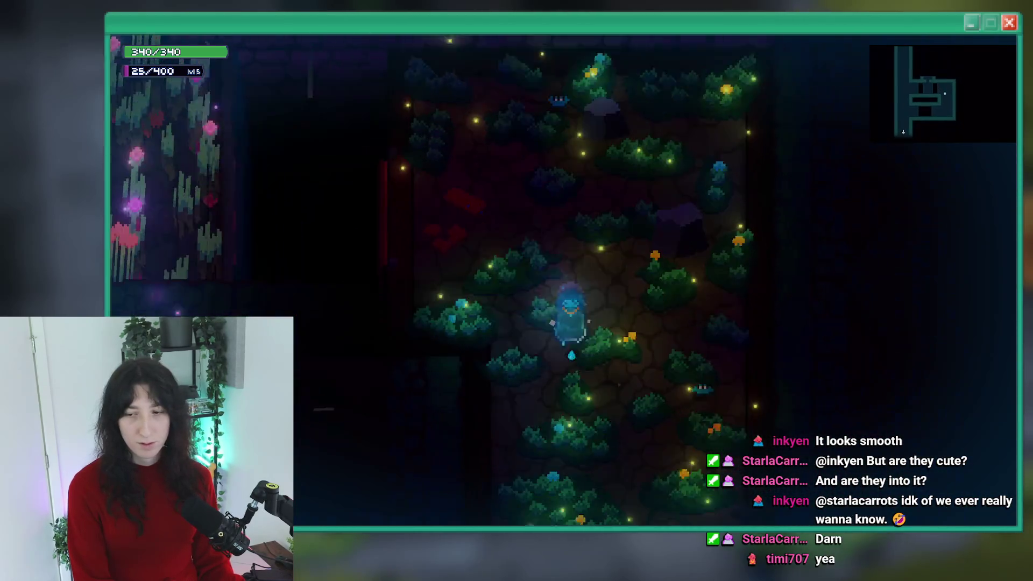
key(a)
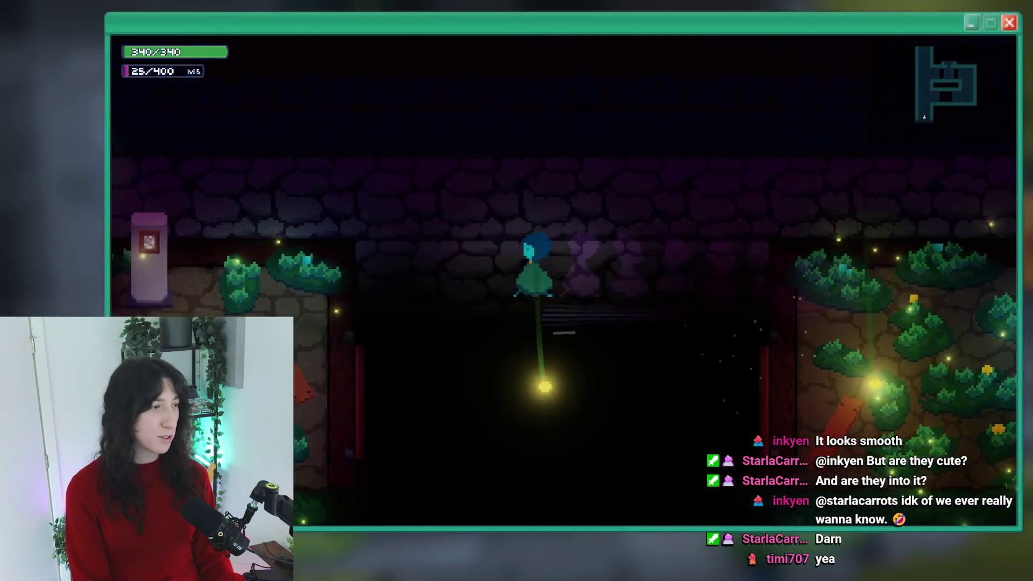
Climb up the vertical green corridor into further rooms, then stop the playtest
key(d)
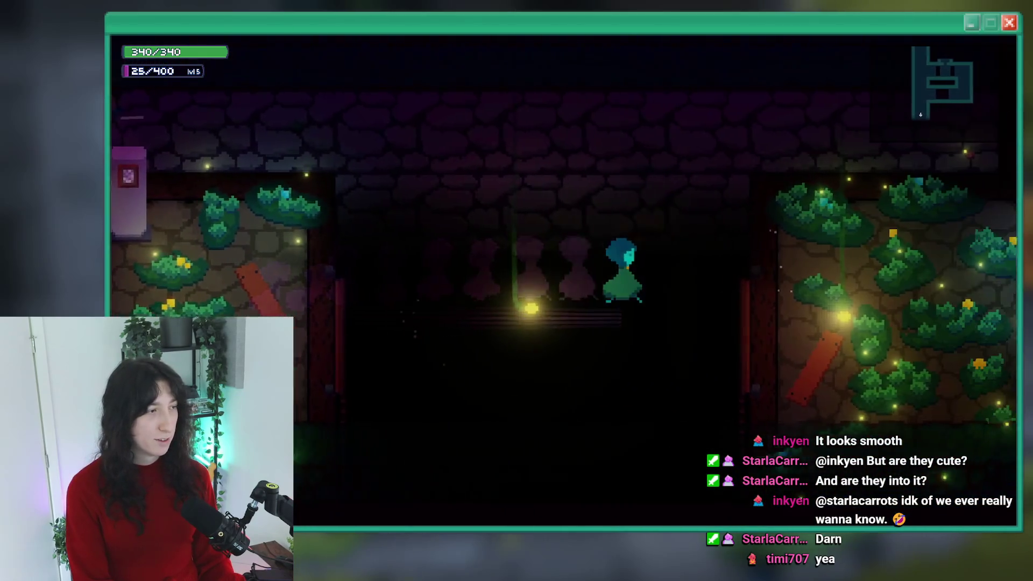
key(a)
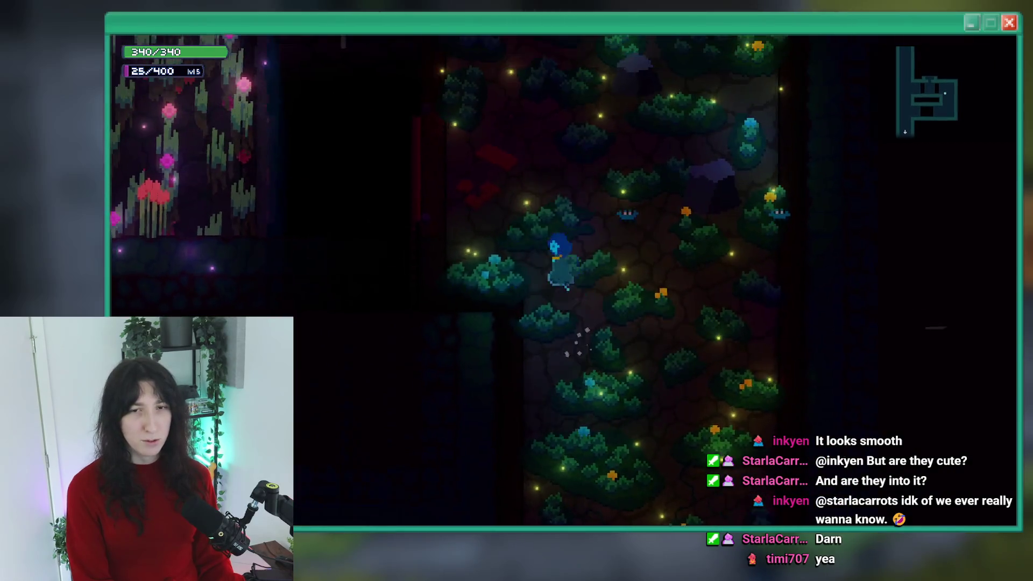
key(a)
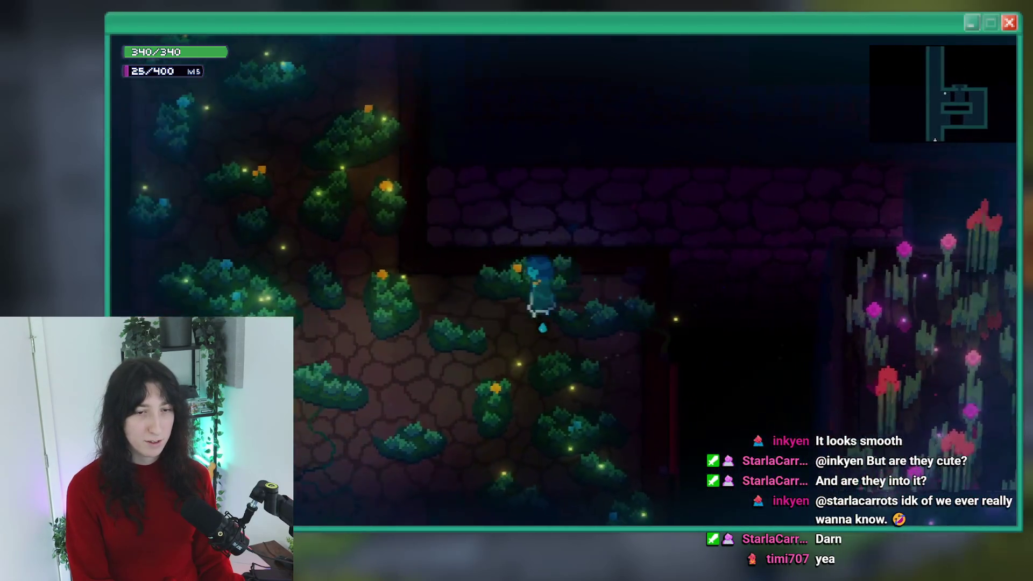
key(w)
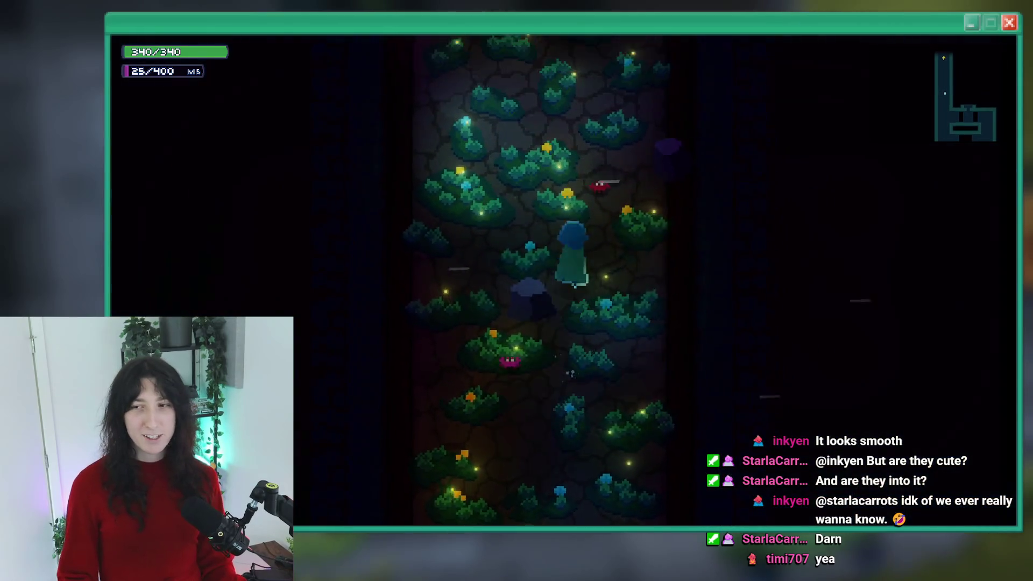
key(w)
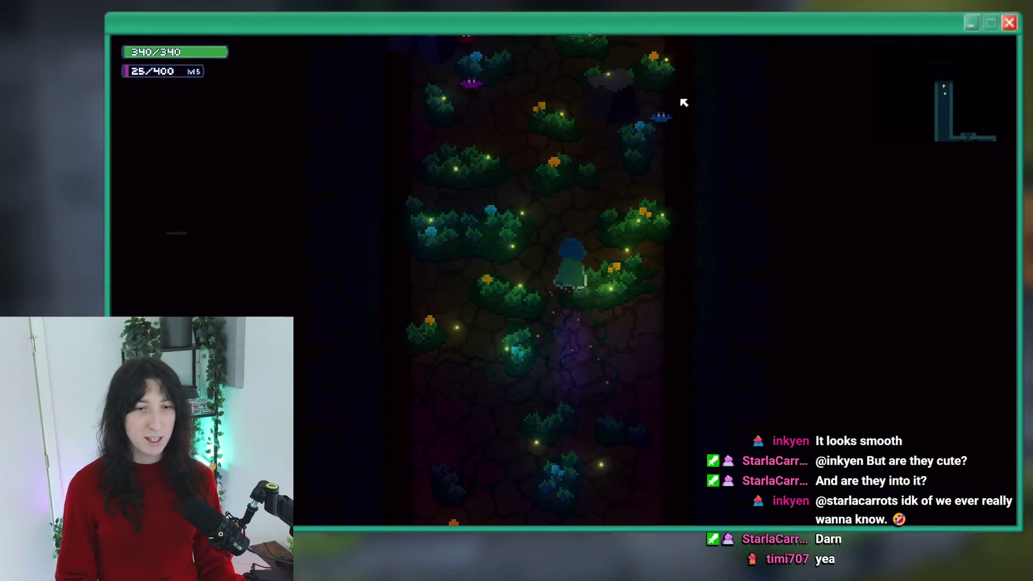
key(w)
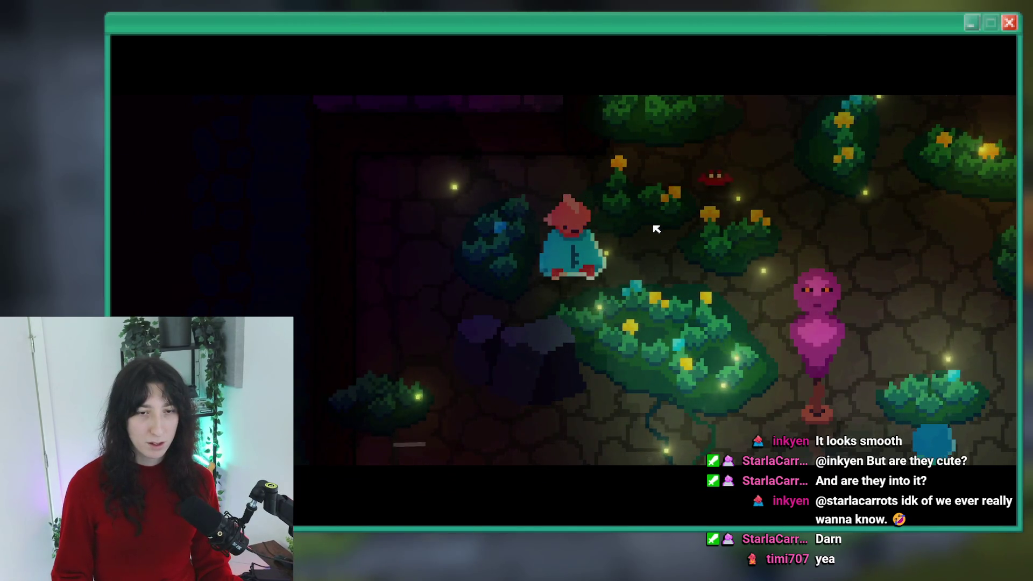
key(Escape)
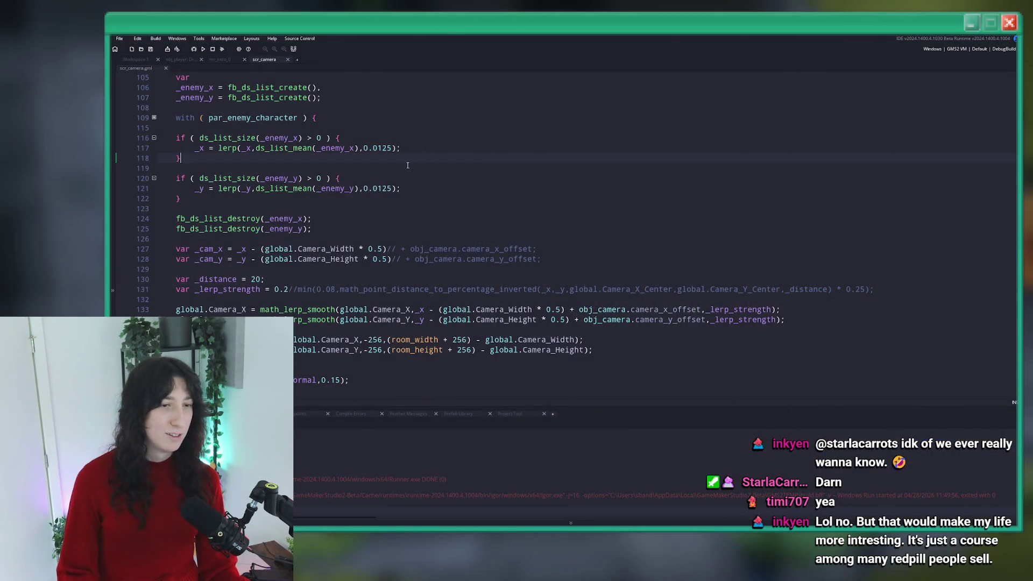
Replace 0.2 with 0.15 on line 131, re-comment the min(...) expression, and build and run
scroll(415, 195, down, 2)
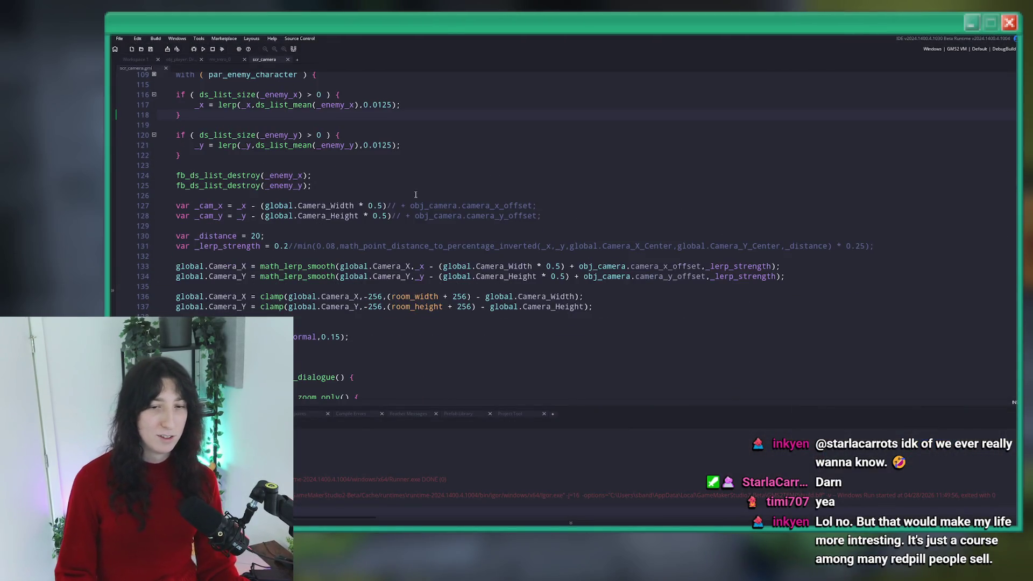
click(295, 246)
key(BackSpace)
key(BackSpace)
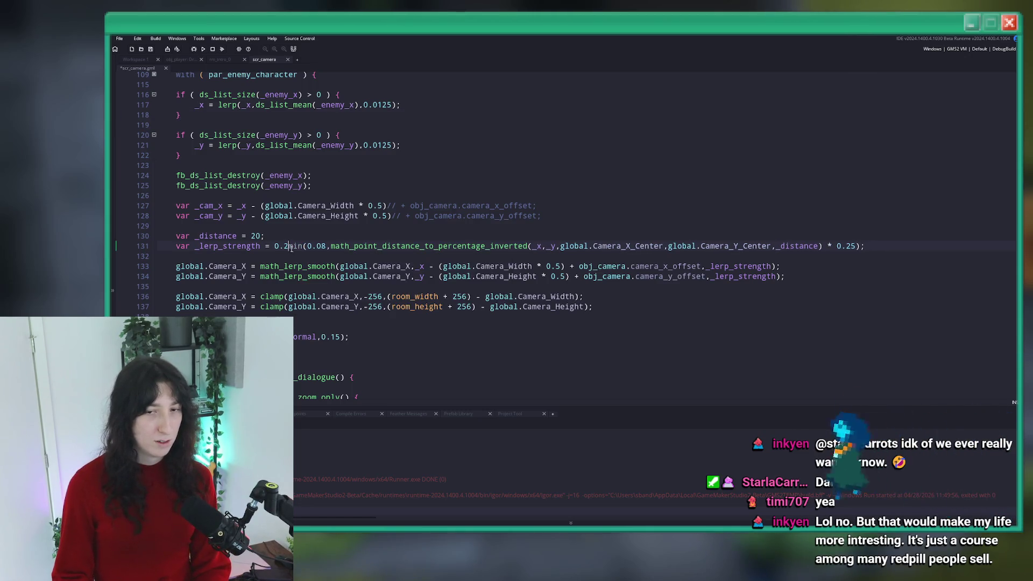
key(BackSpace)
key(BackSpace)
key(BackSpace)
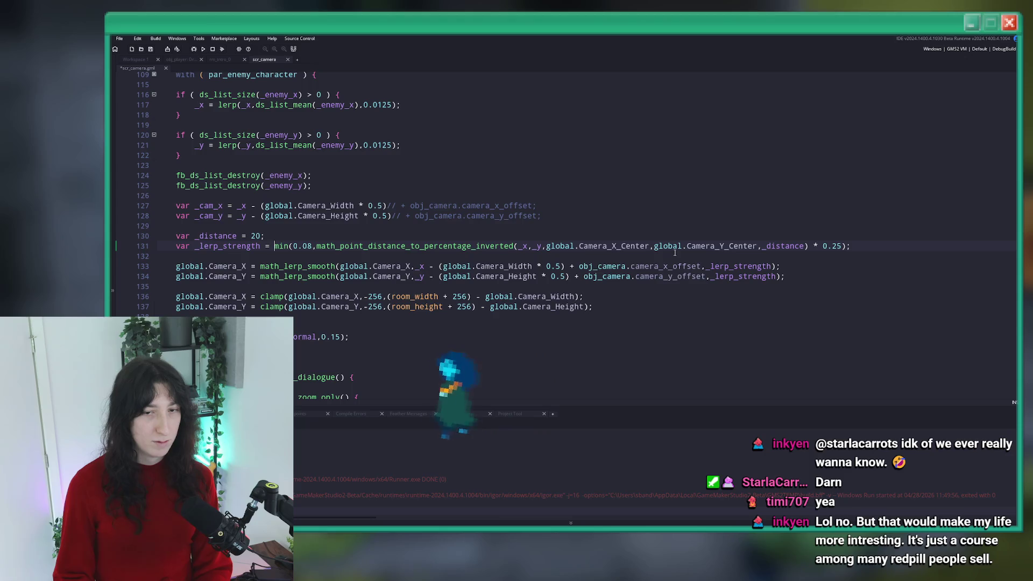
text(0.2)
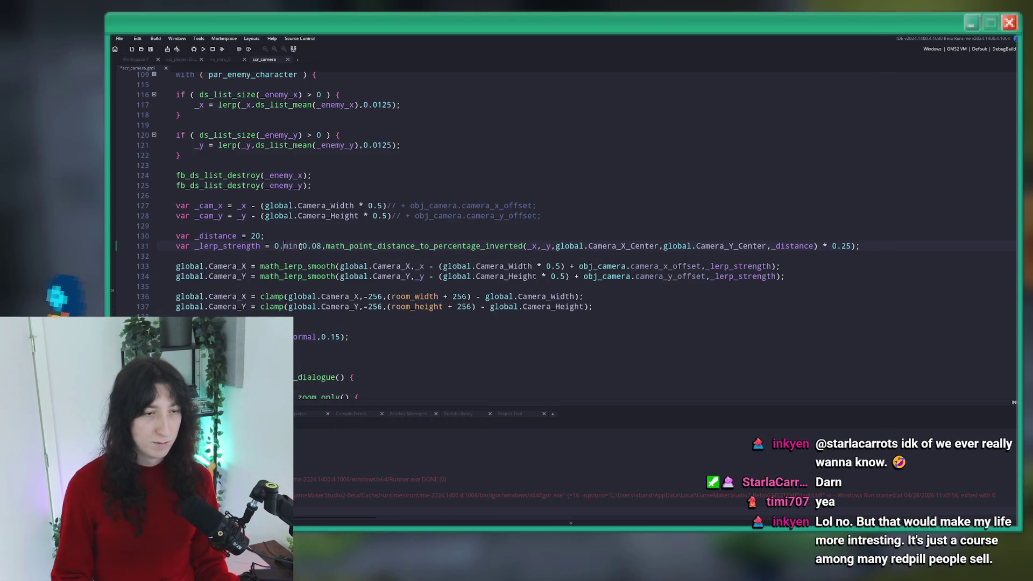
text(5//)
key(F5)
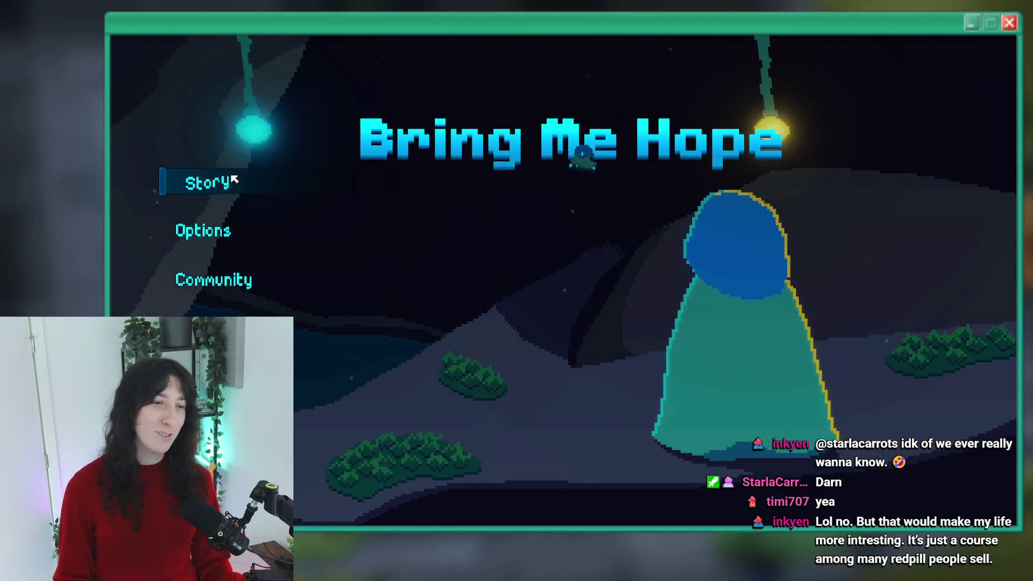
Start the story, walk past the signpost and up the corridor, and dash right into the next room
click(235, 179)
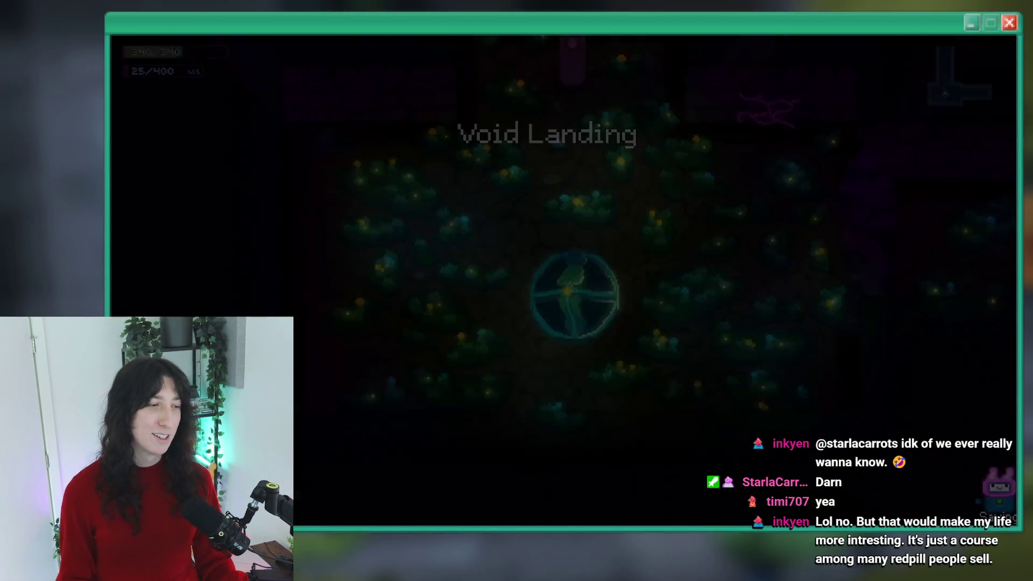
key(s)
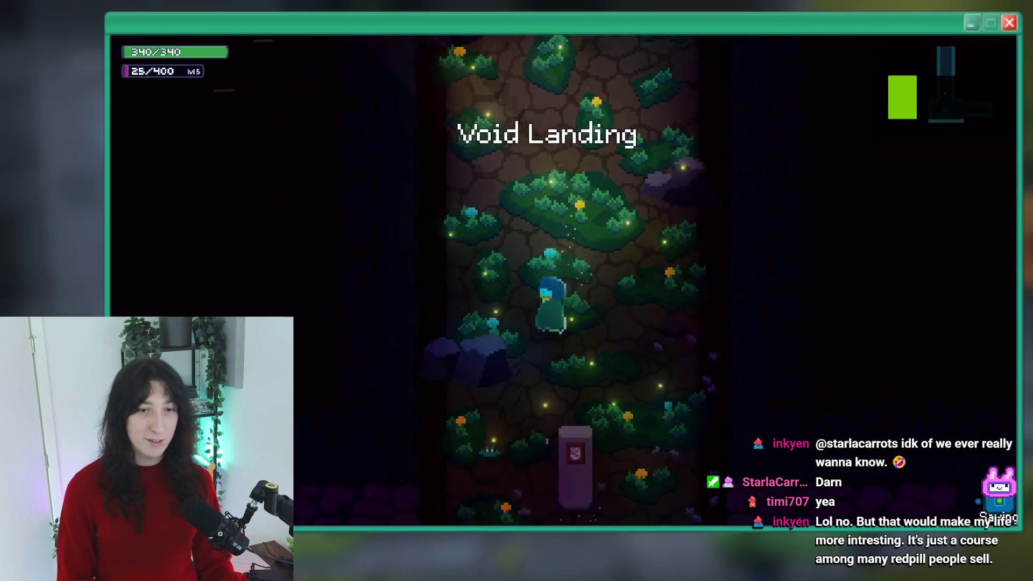
key(w)
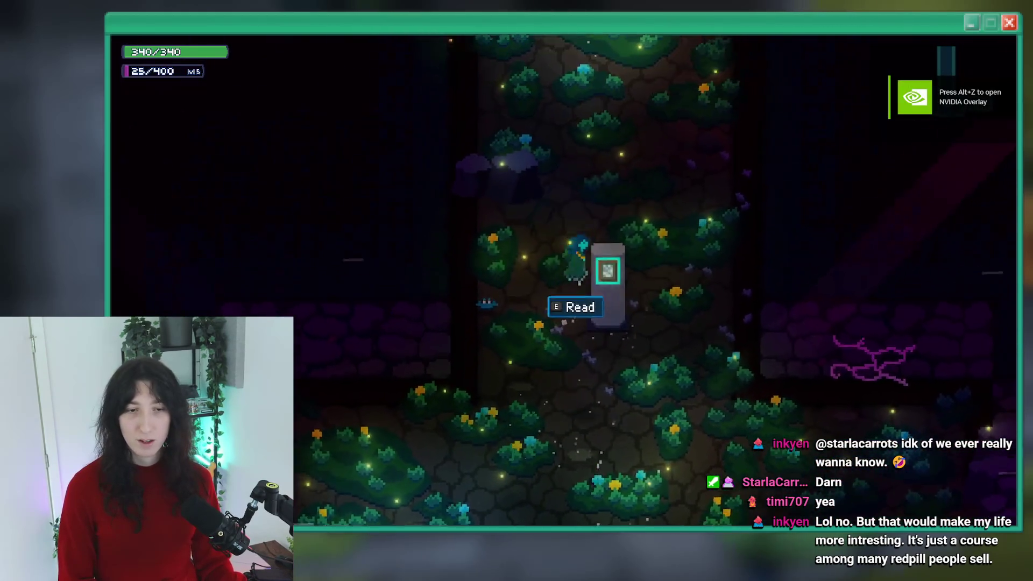
key(w)
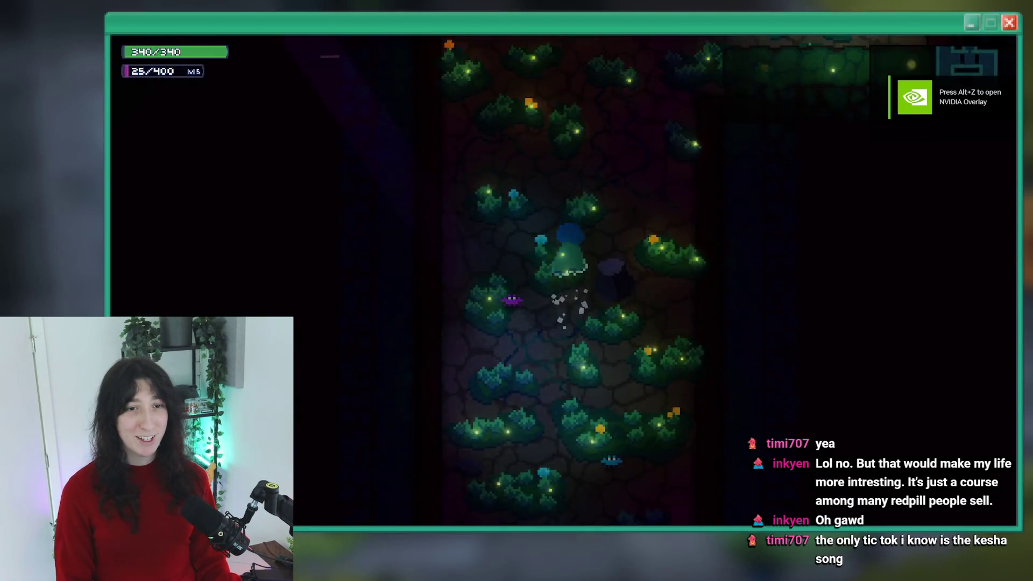
key(d)
key(d)
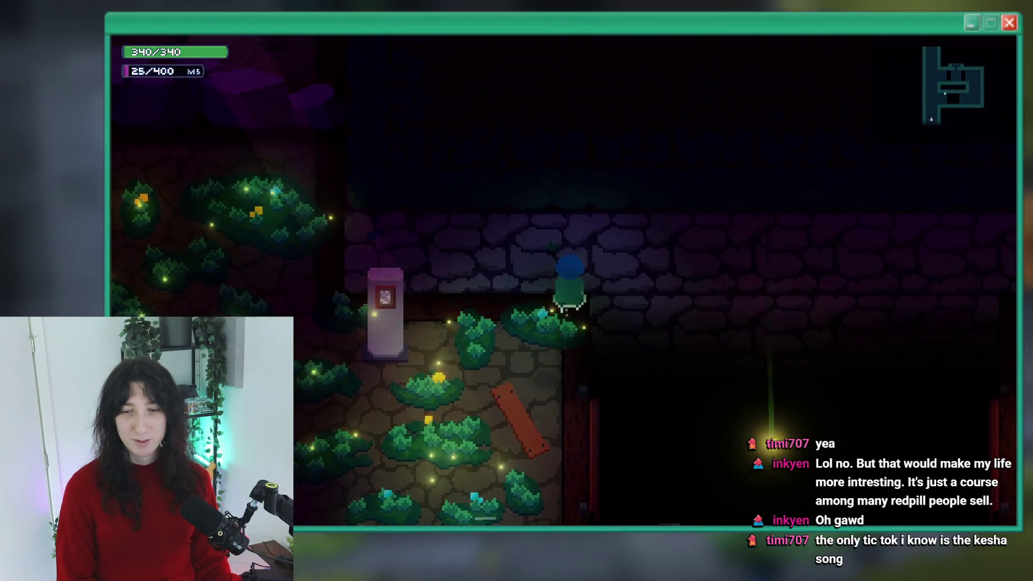
key(d)
key(w)
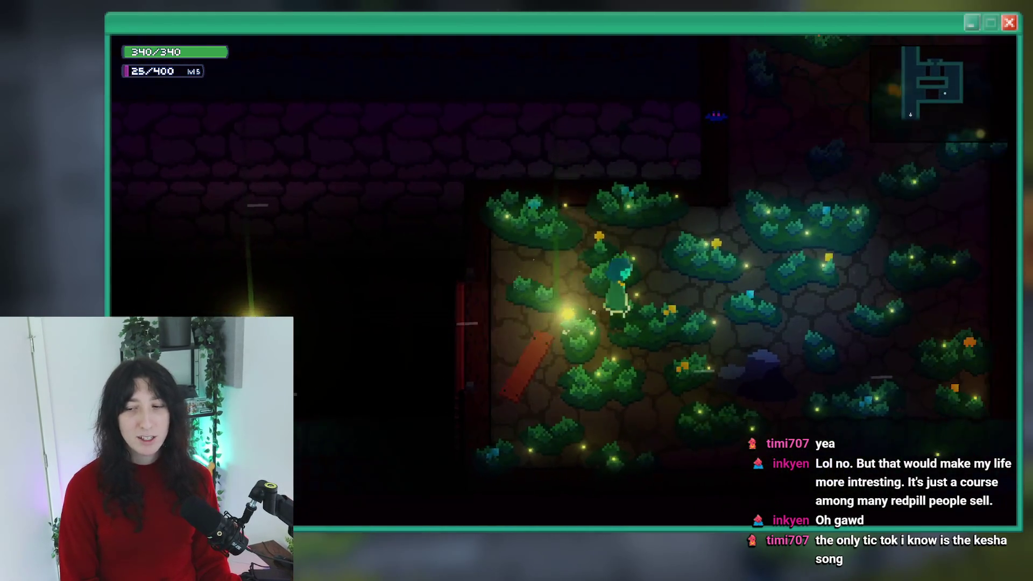
Roam between the pink flower patch, grassy and forested rooms, dashing through the dark corridor
key(a)
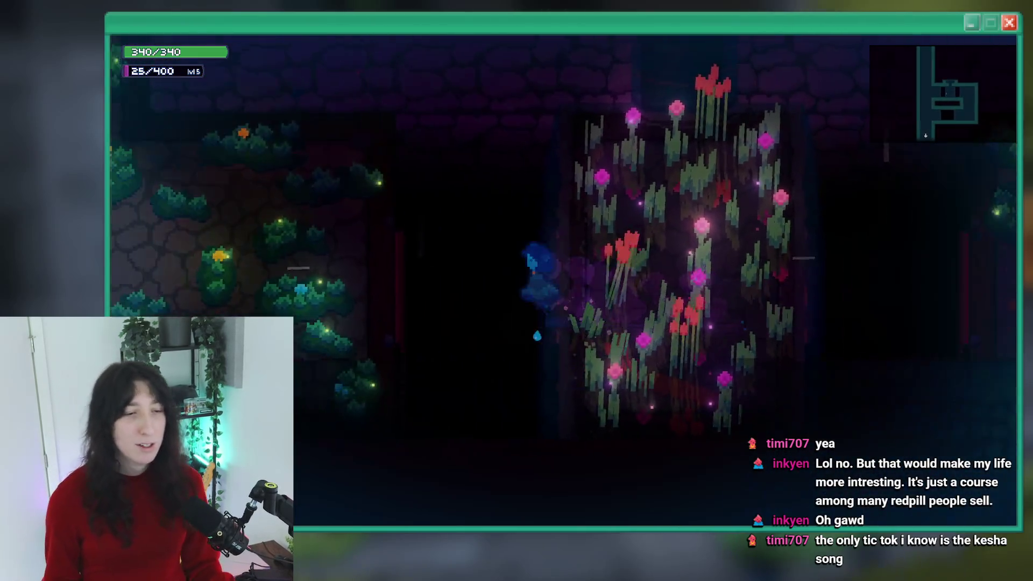
key(a)
key(d)
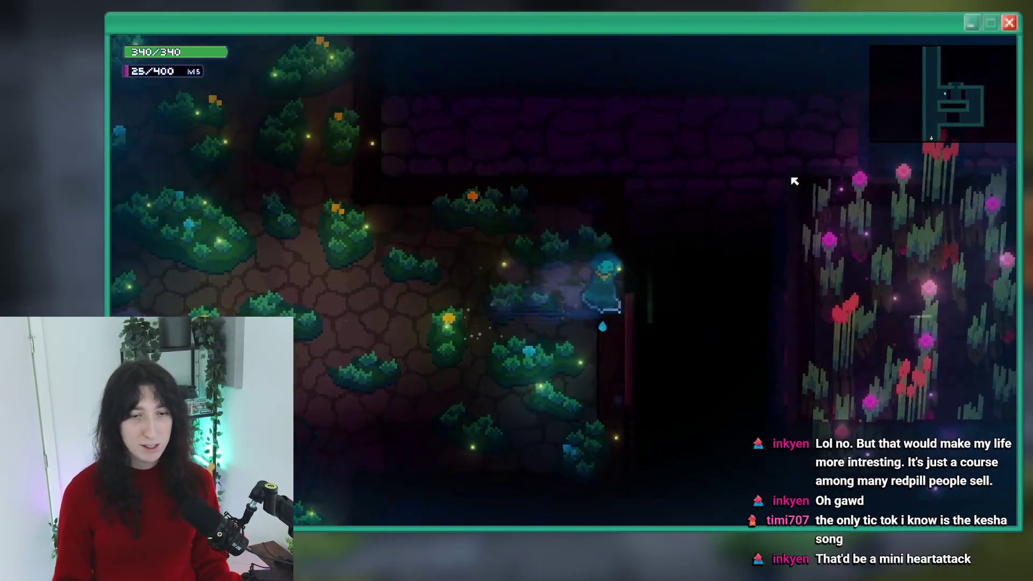
key(d)
key(w)
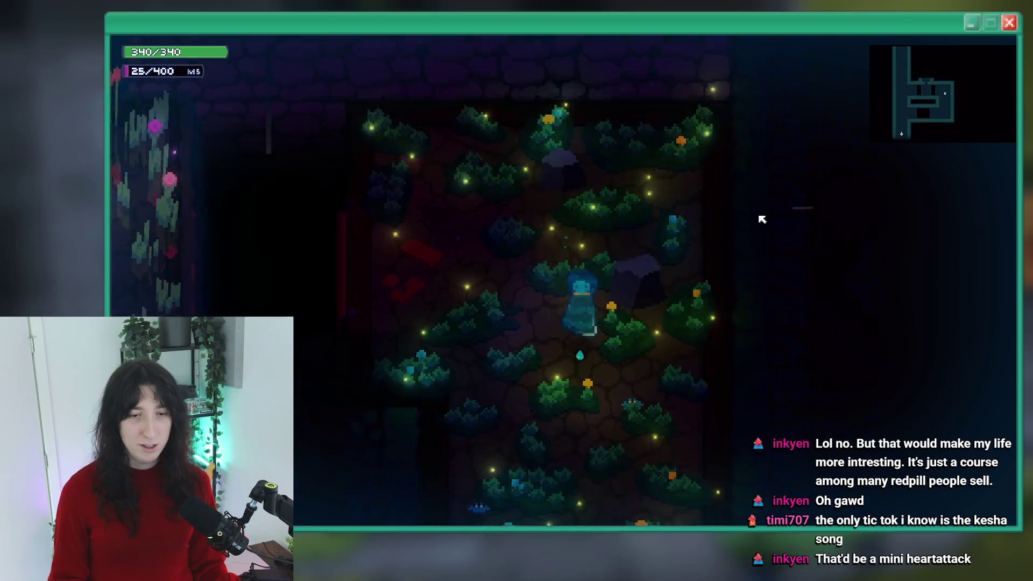
key(w)
key(a)
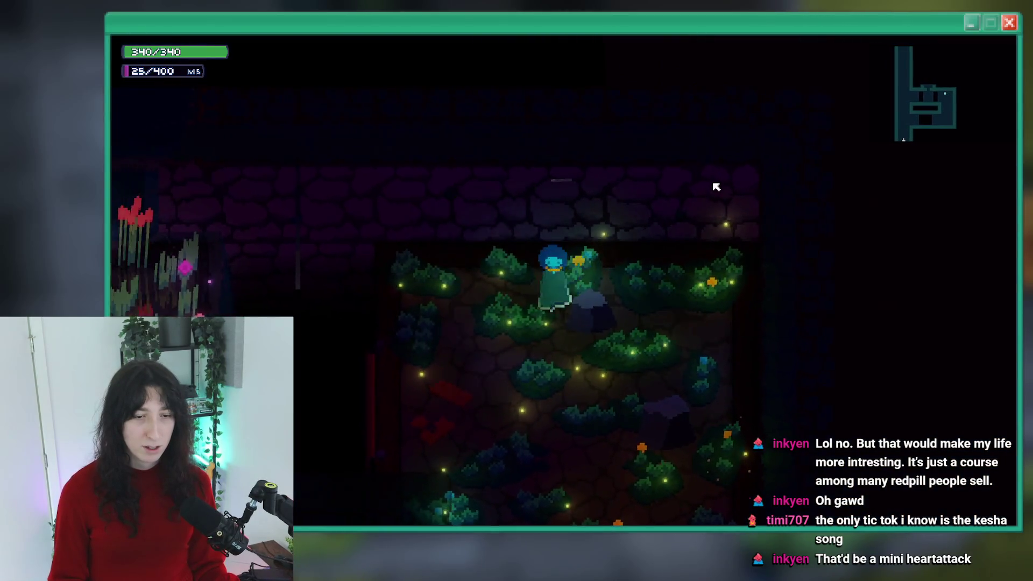
key(s)
key(d)
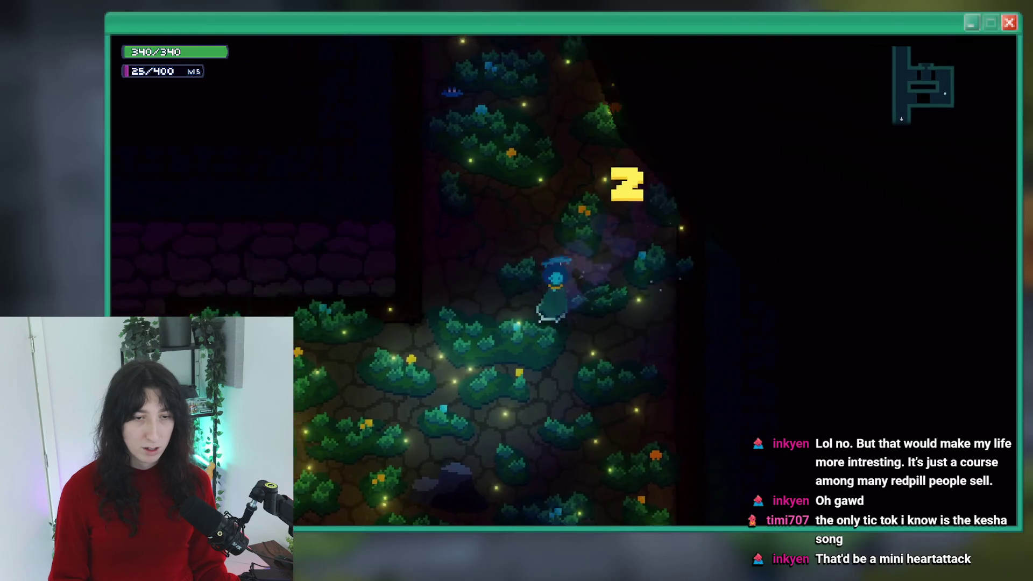
key(s)
key(a)
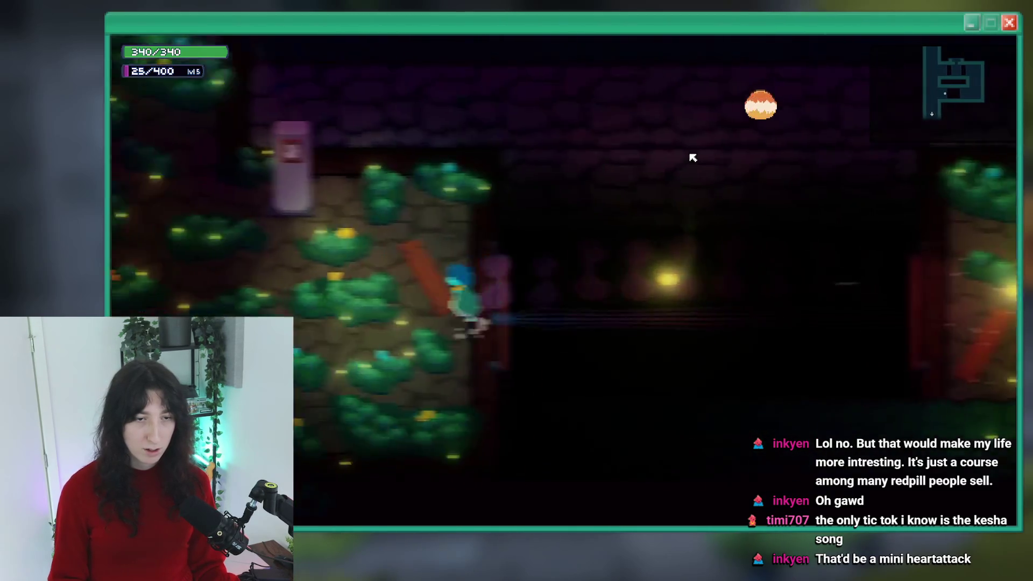
key(d)
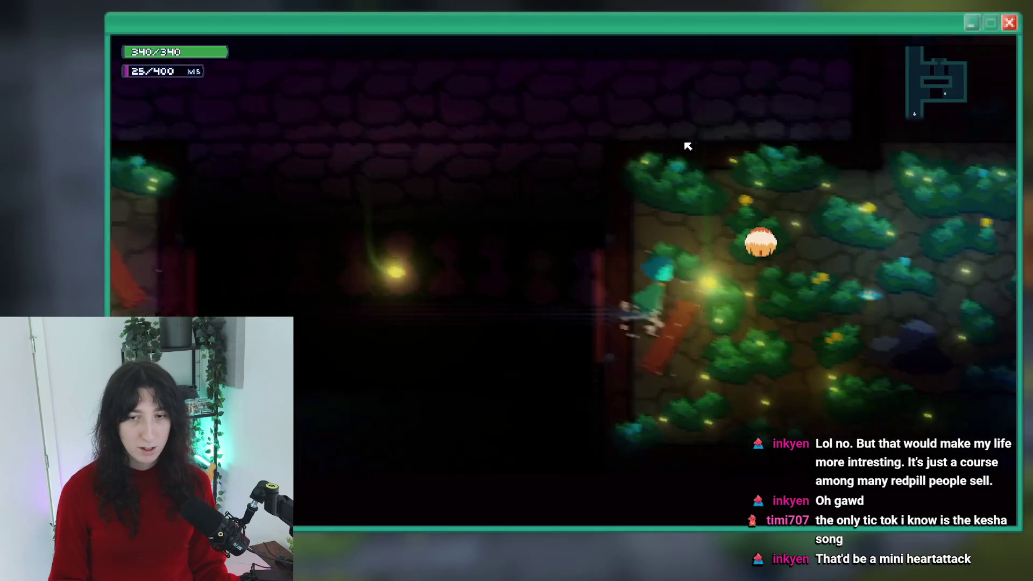
Walk down the grassy room and up the vertical room, toggle the debug console, and close the game
key(d)
key(s)
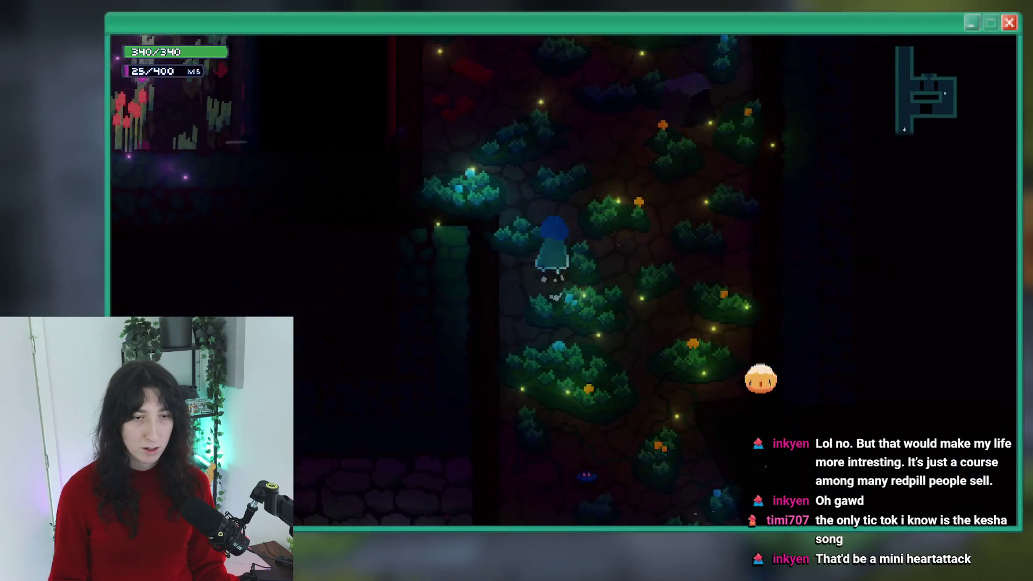
key(a)
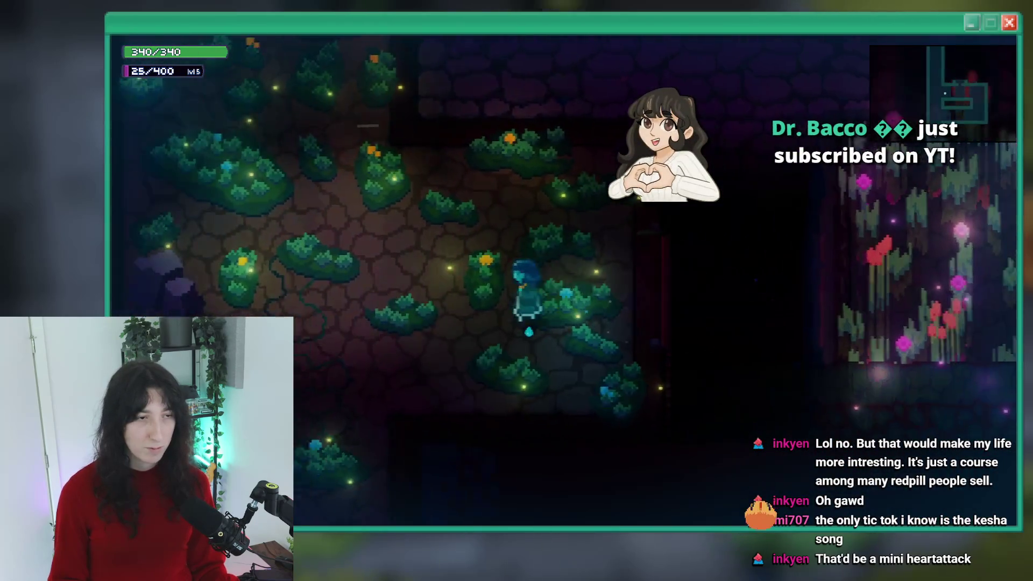
key(w)
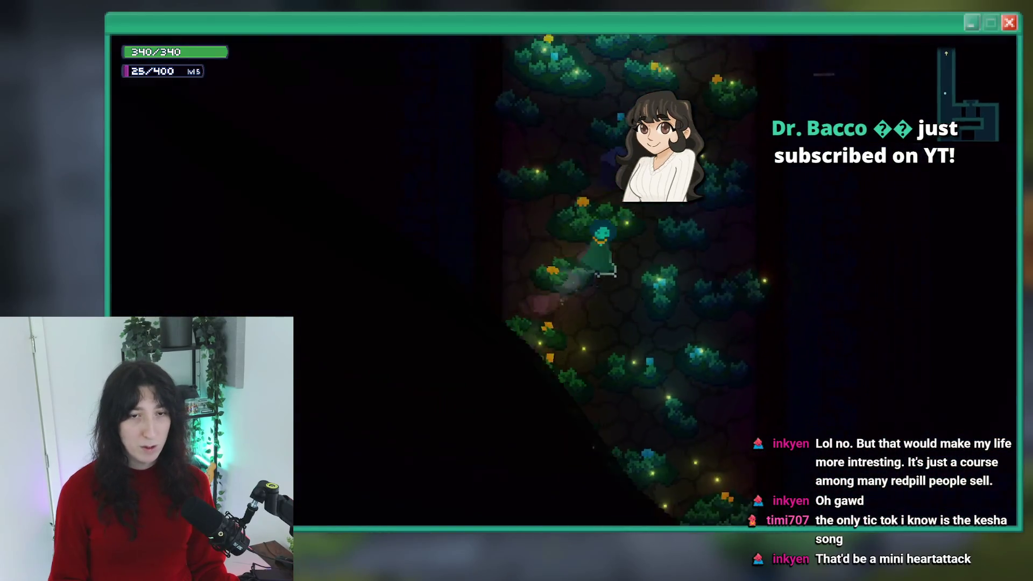
key(w)
key(d)
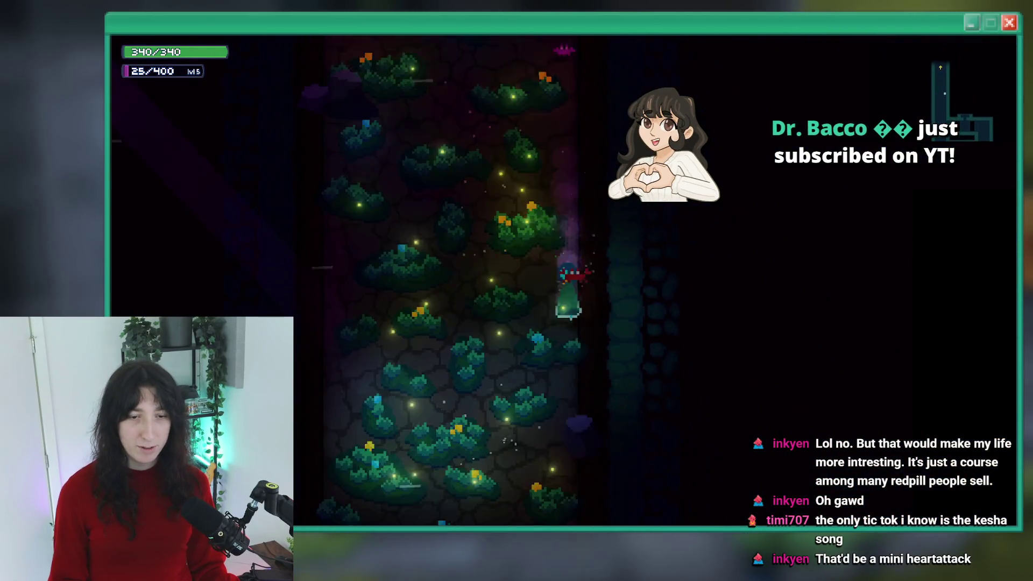
key(grave)
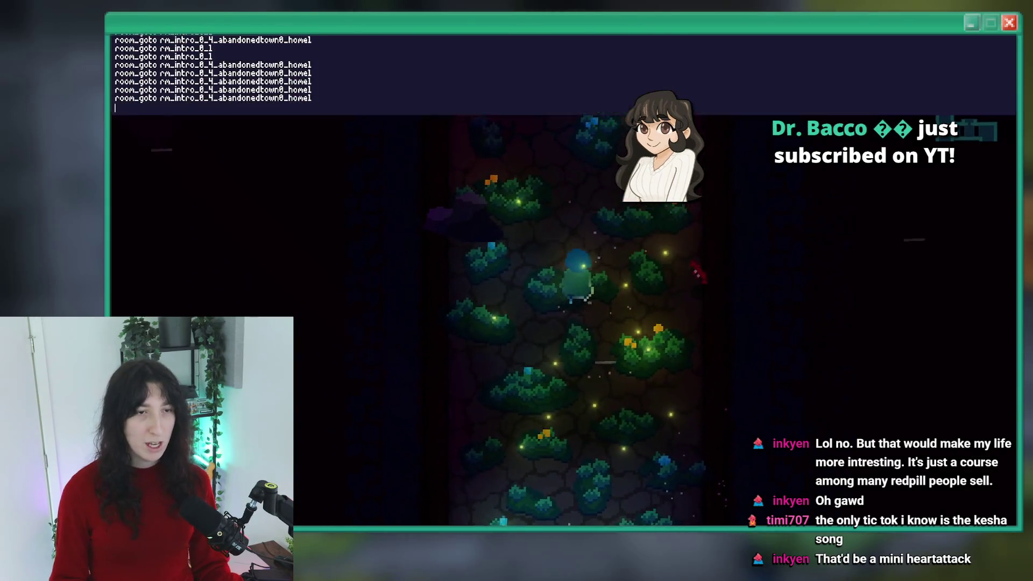
text(room_goto rm_intro_0_4_abandonedtown0_home1)
key(grave)
key(Escape)
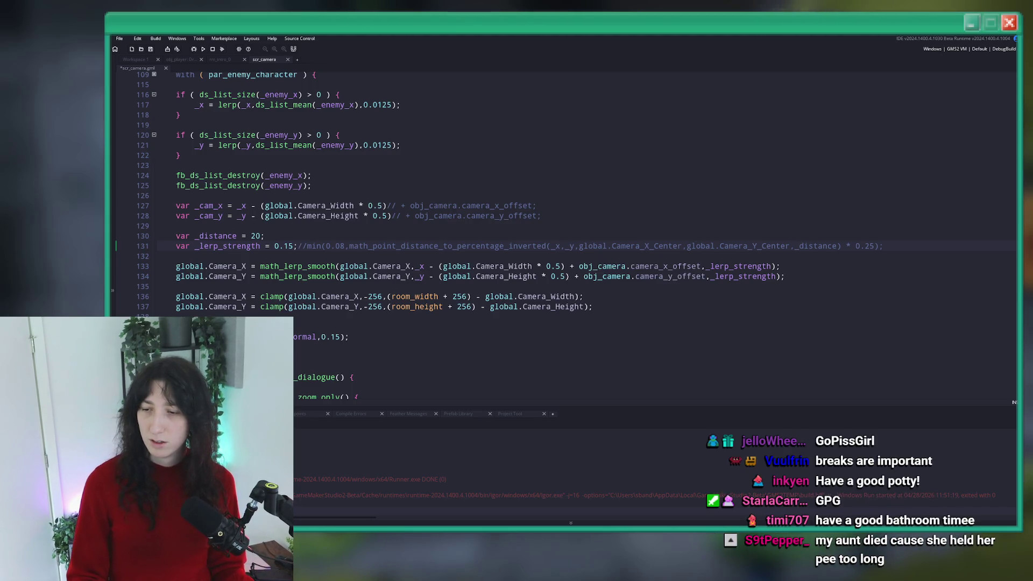
Switch from GameMaker to the browser showing the coral-reef fish video
key(alt+Tab)
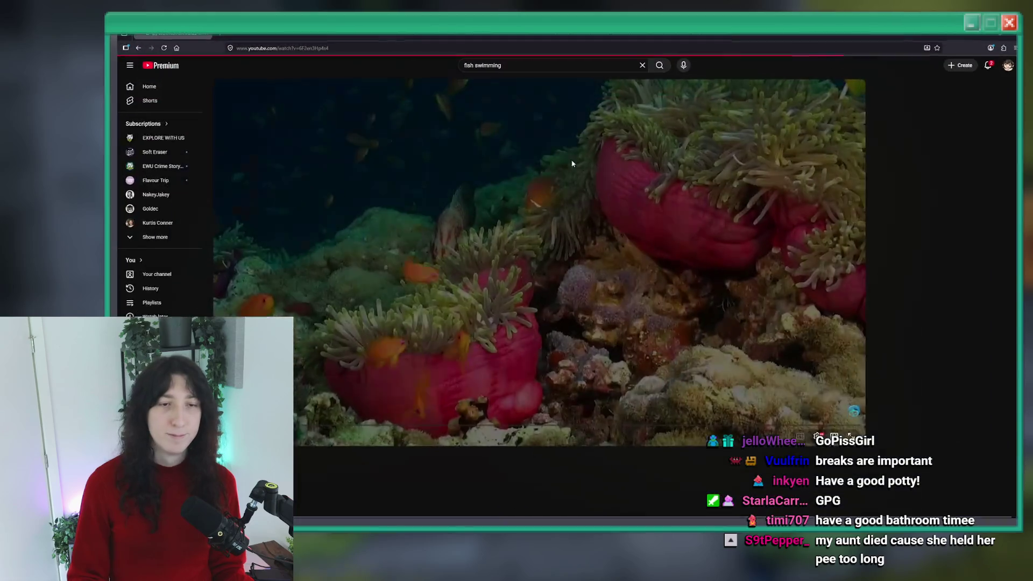
Put the reef video in fullscreen, browse its quality choices, then leave fullscreen
key(f)
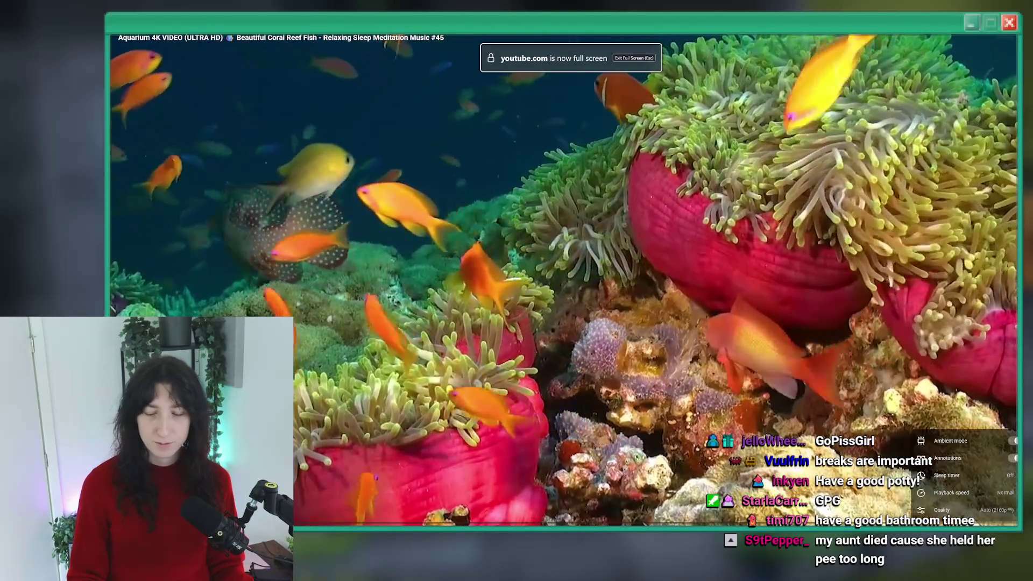
click(945, 519)
click(968, 505)
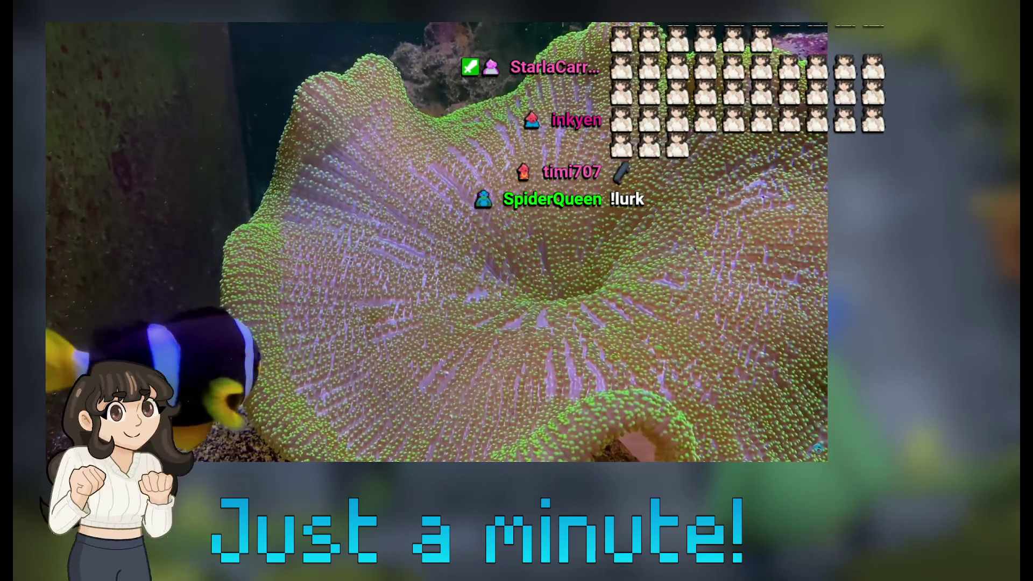
mouse_move(321, 209)
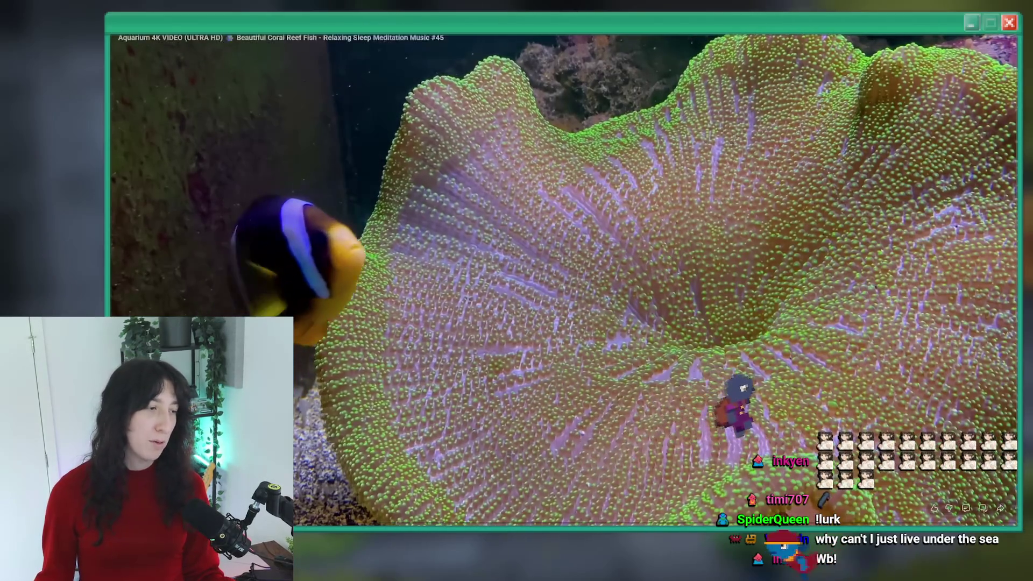
key(Escape)
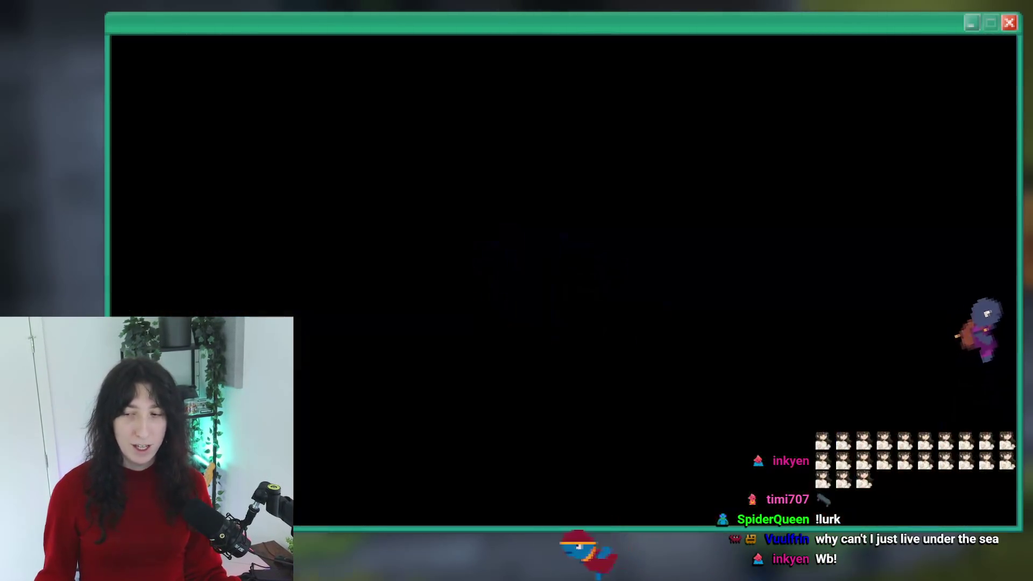
Return to the GameMaker editor and build the game with lerp strength 0.15
key(alt+Tab)
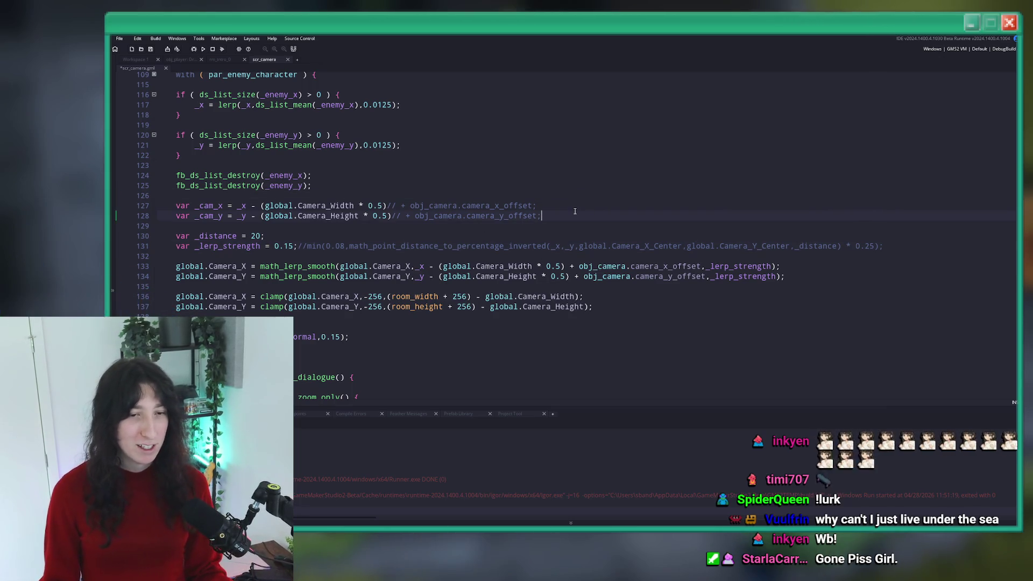
key(F5)
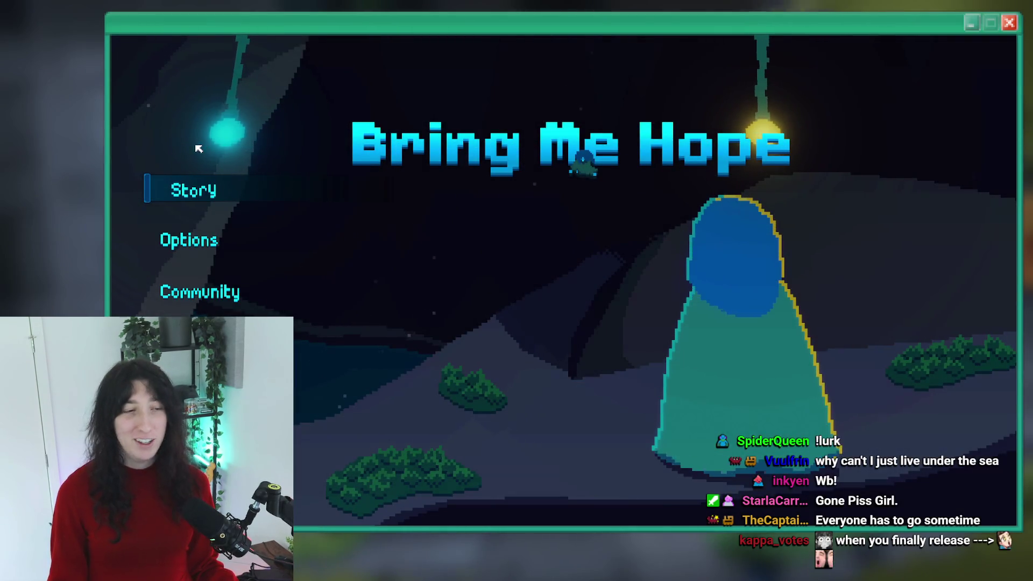
Start Story, walk north up the path, then back south and left through the cave
click(181, 188)
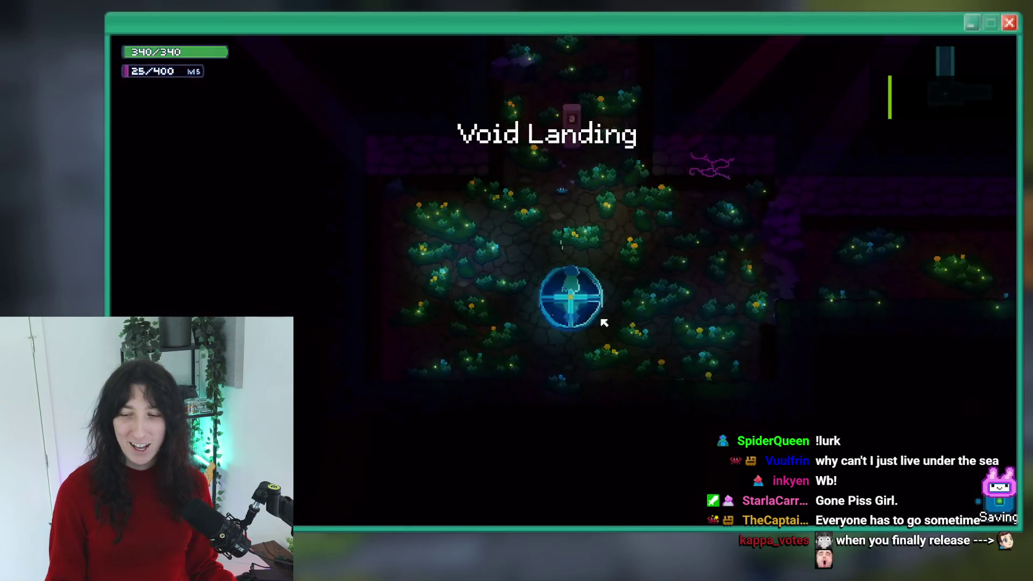
key(w)
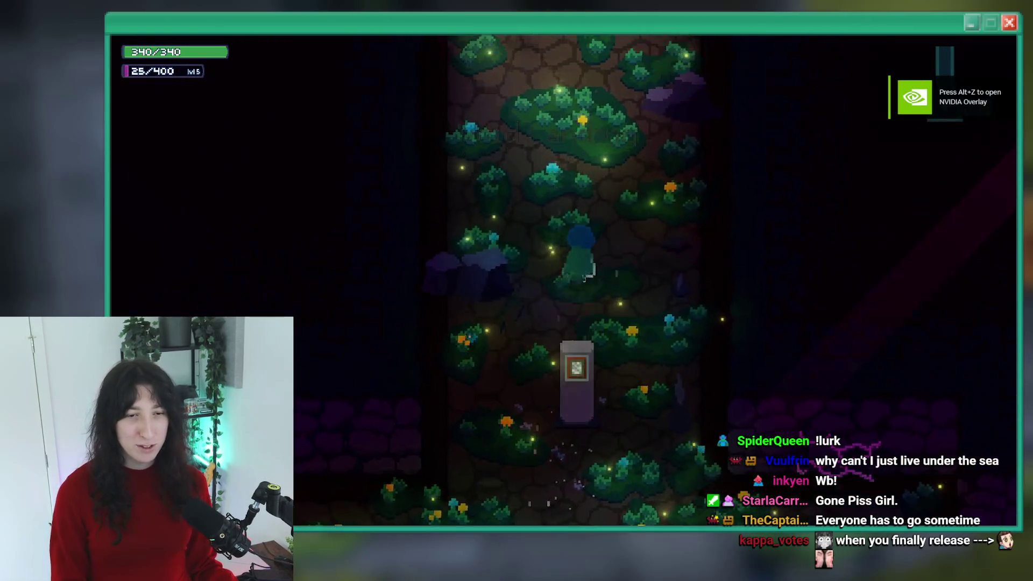
key(w)
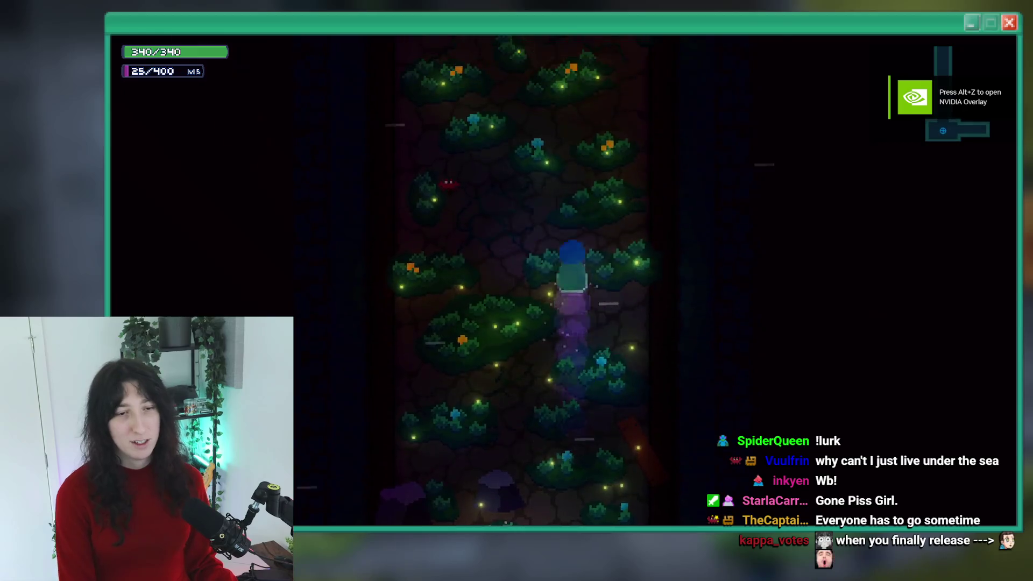
key(w)
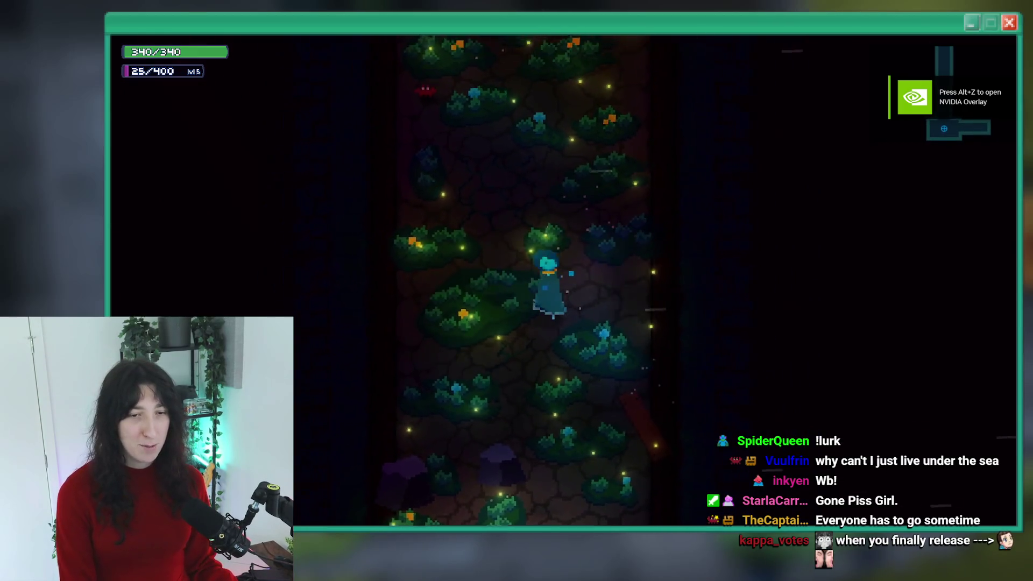
key(s)
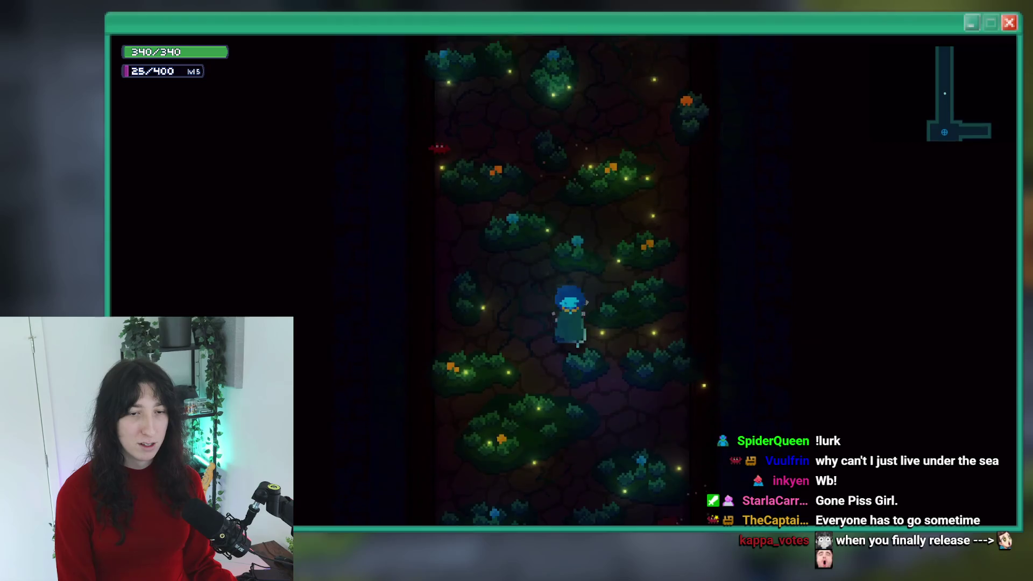
key(a)
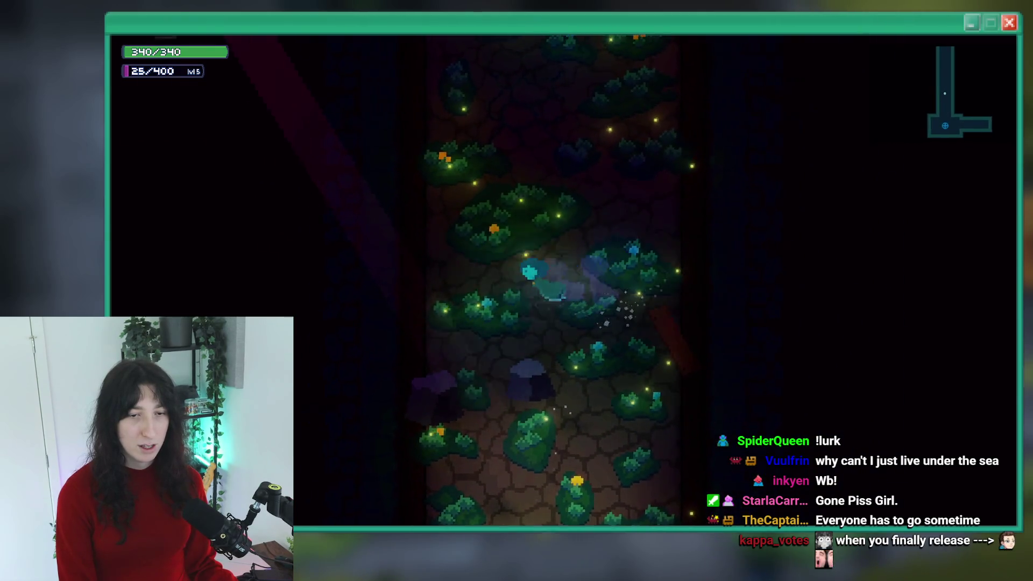
key(s)
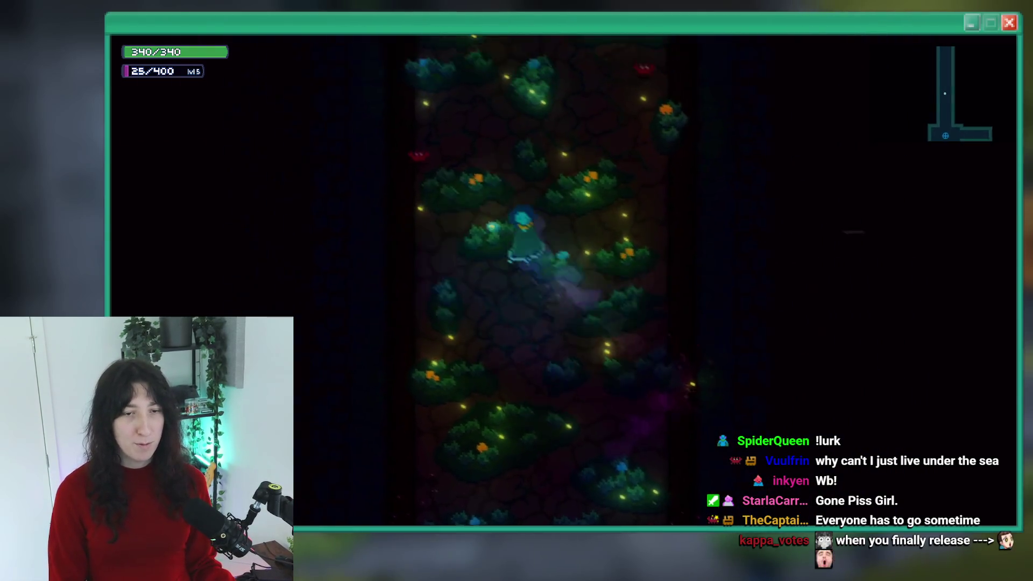
Travel up the cave past the glowing seal and sign, dash up the corridor, then return to scr_camera
key(w)
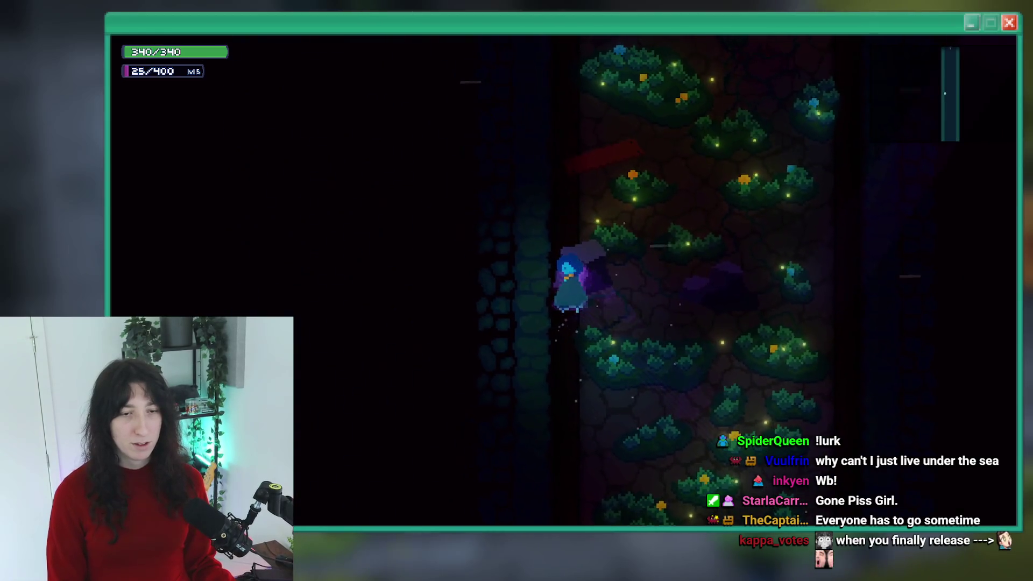
key(w)
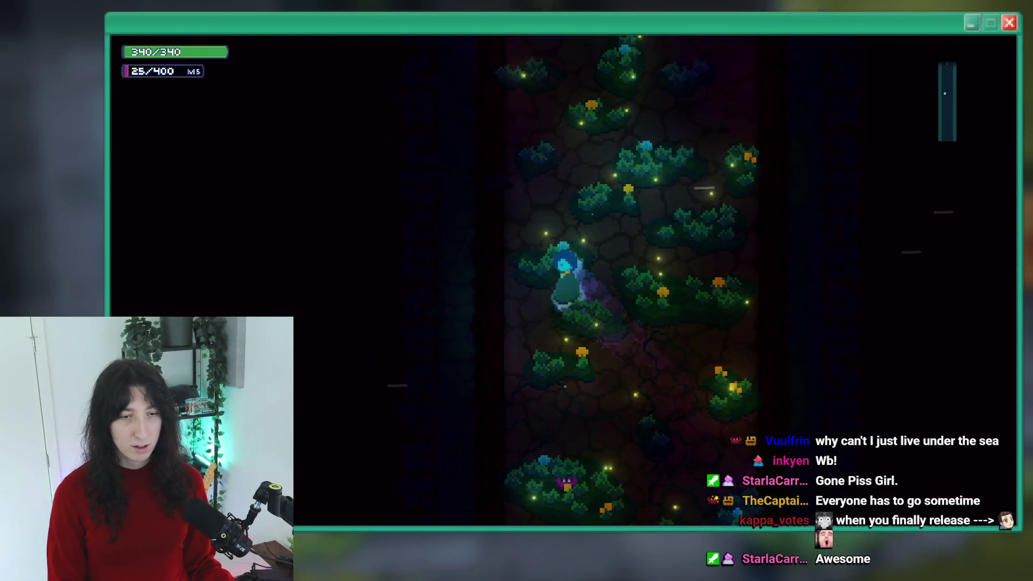
key(w)
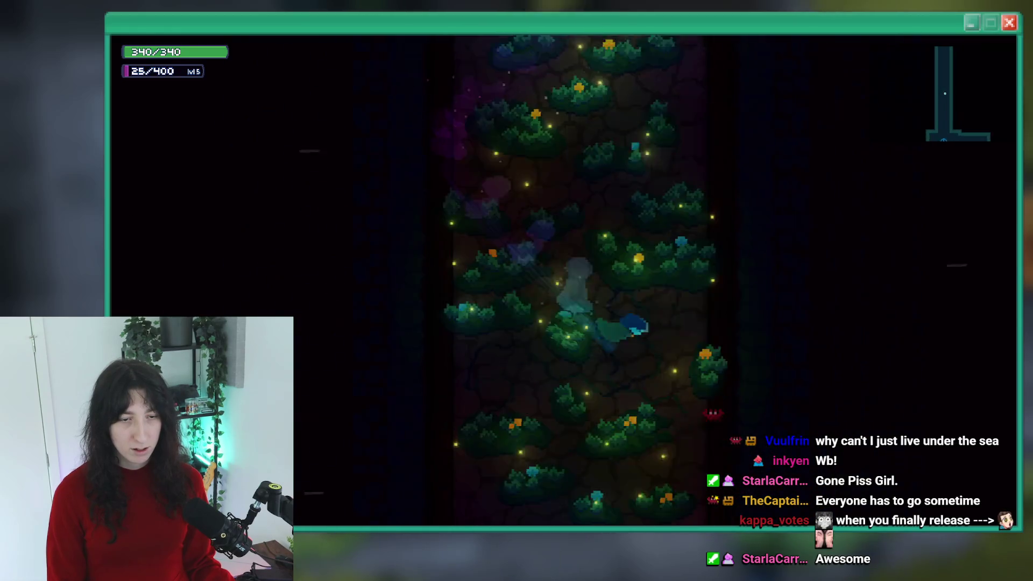
key(w)
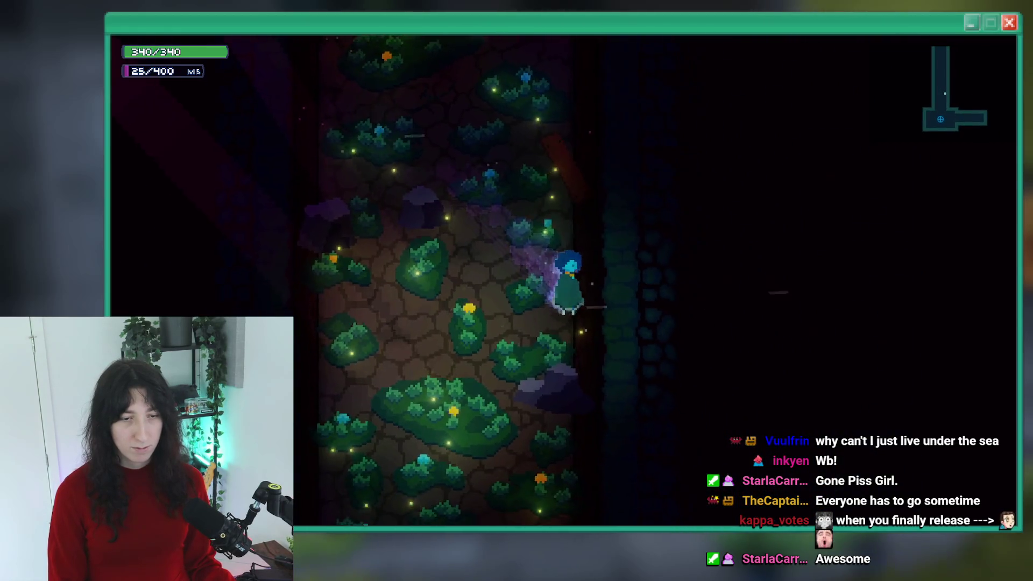
key(w)
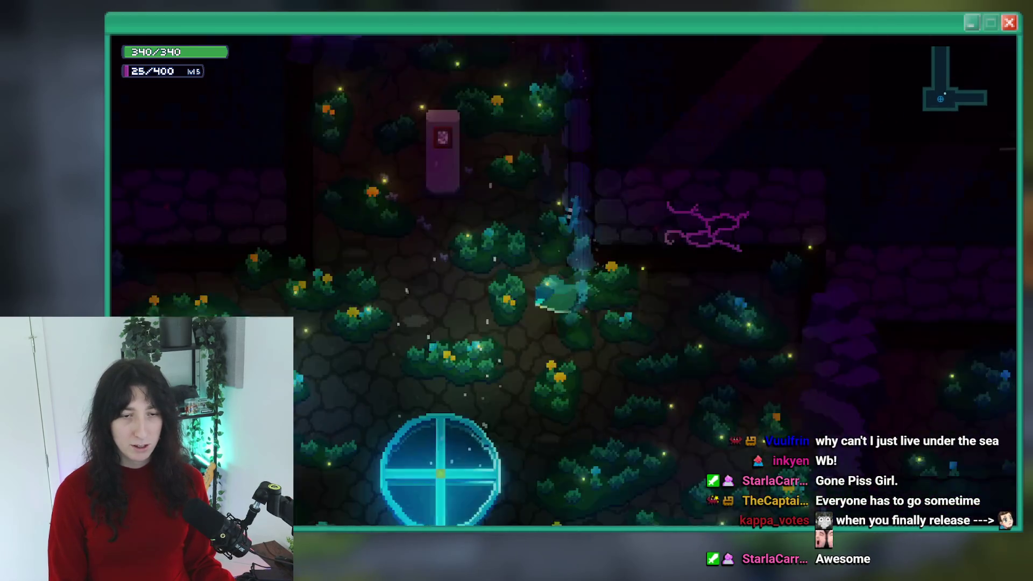
key(w)
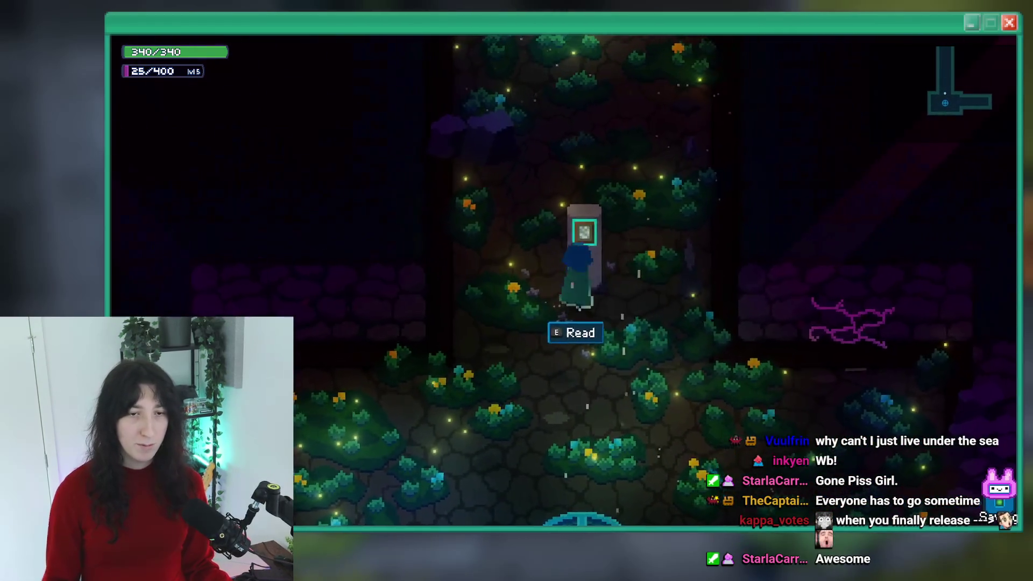
key(space)
key(w)
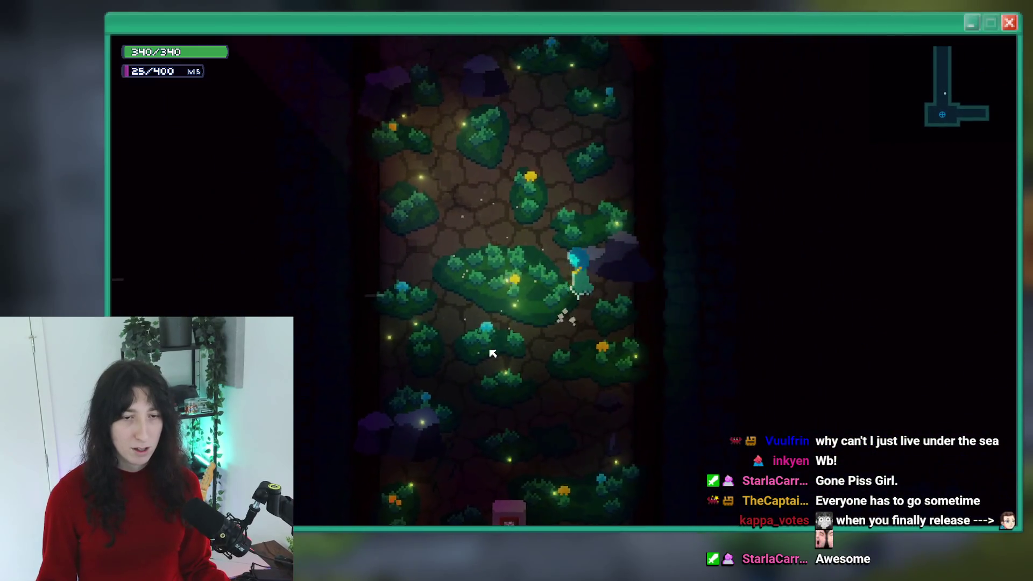
key(alt+Tab)
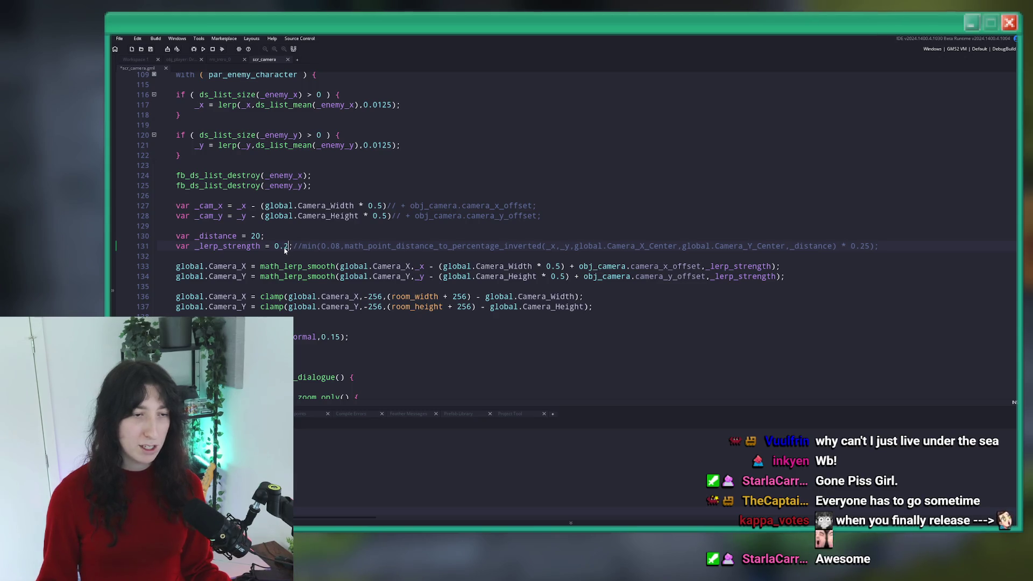
Back in the running game, walk up through the cave rooms, back down to the cutscene area, then quit
key(alt+Tab)
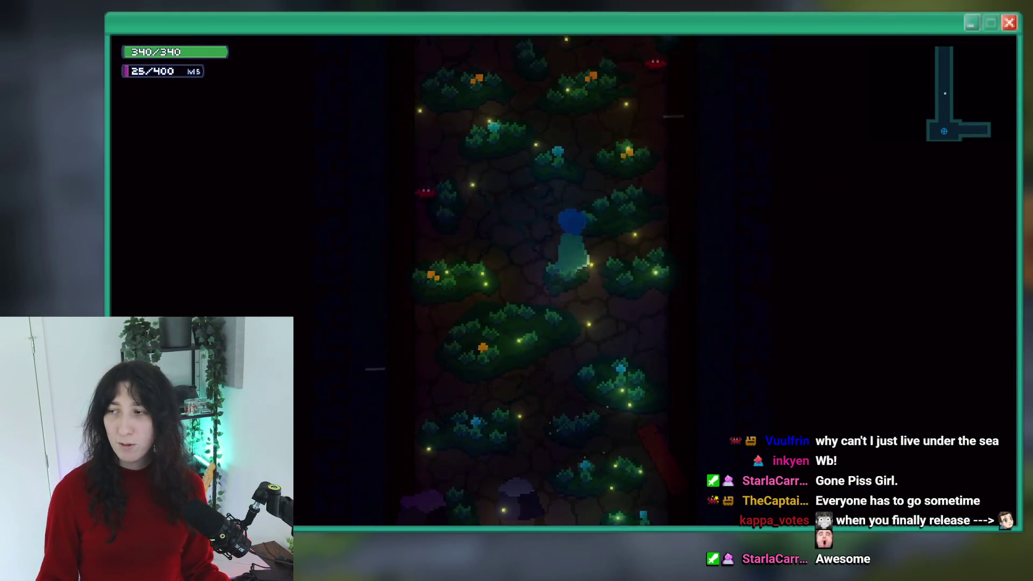
key(w)
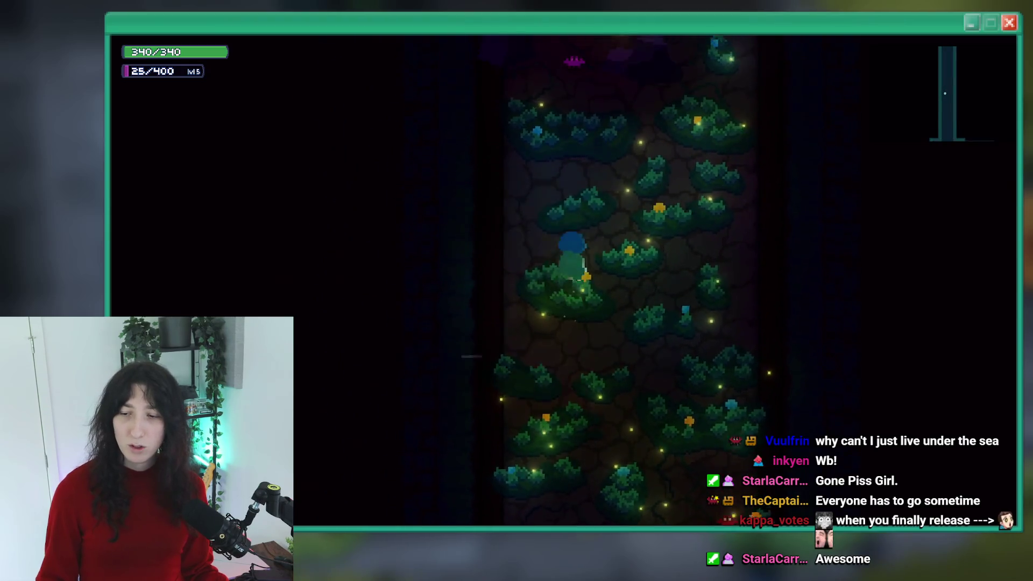
key(w)
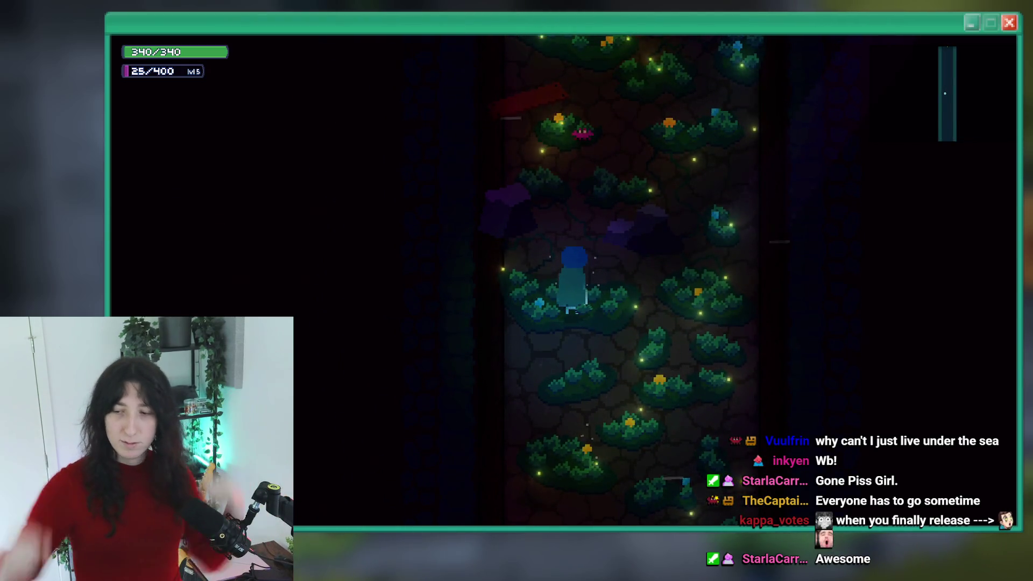
key(w)
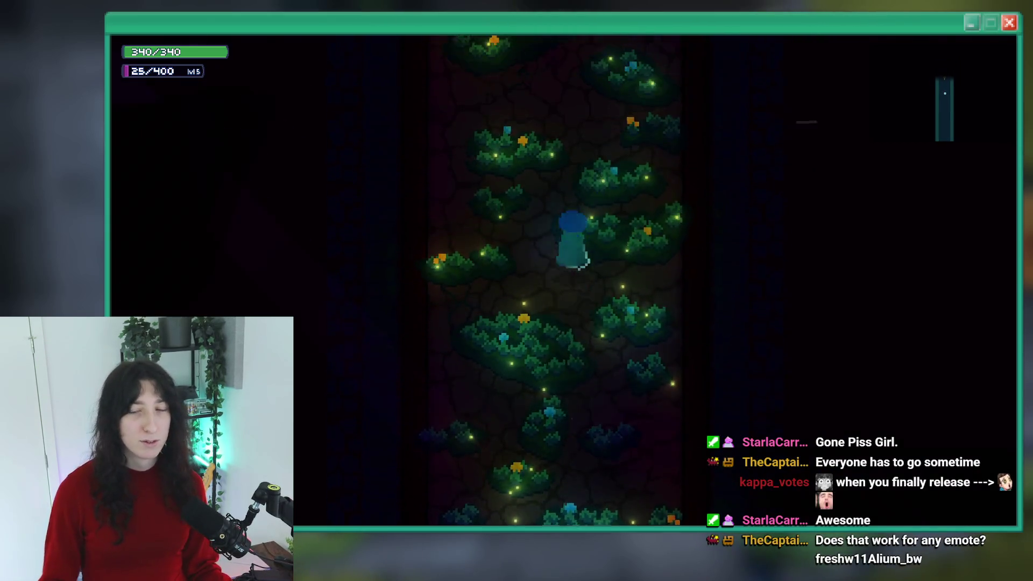
key(w)
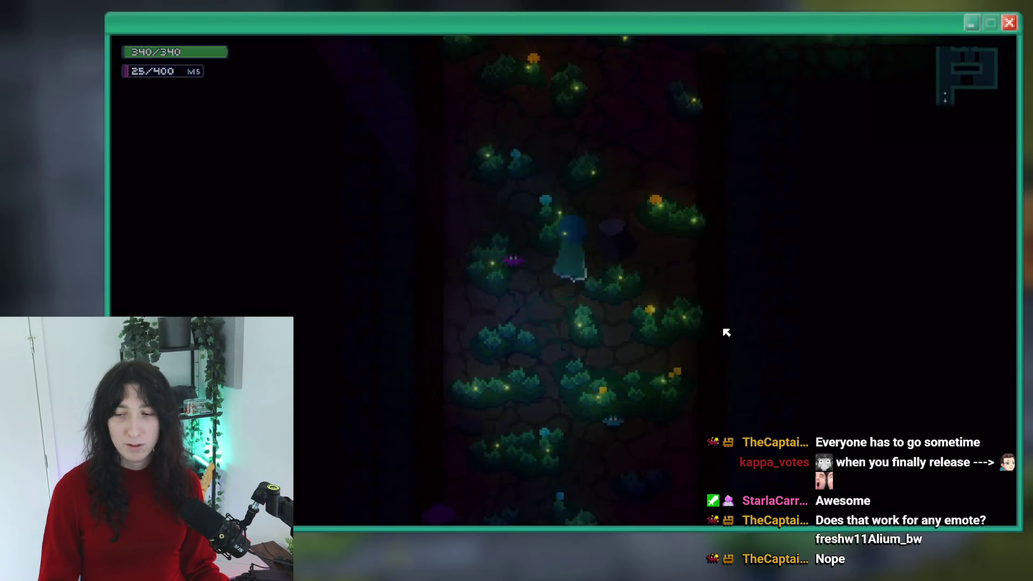
key(w)
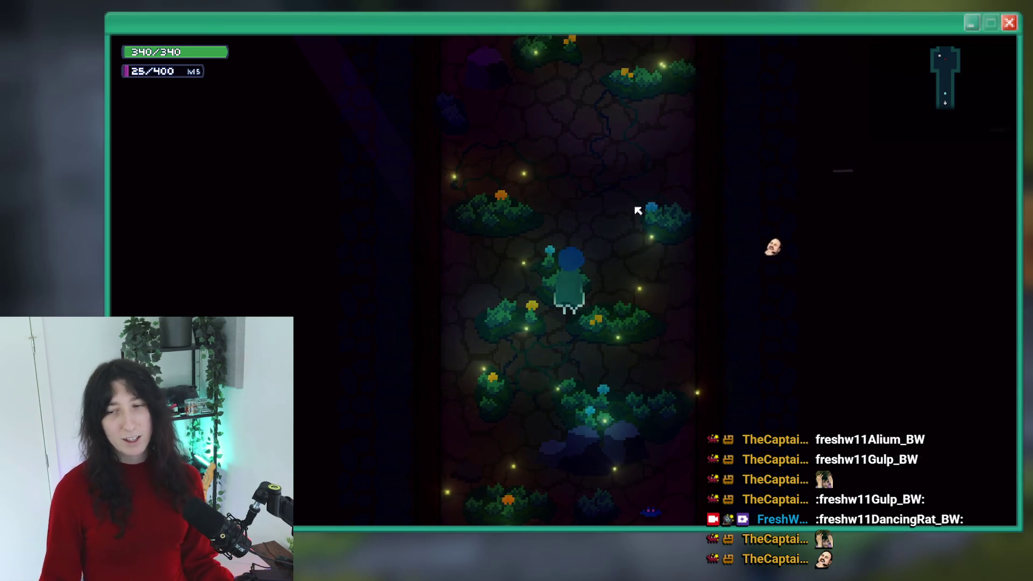
key(s)
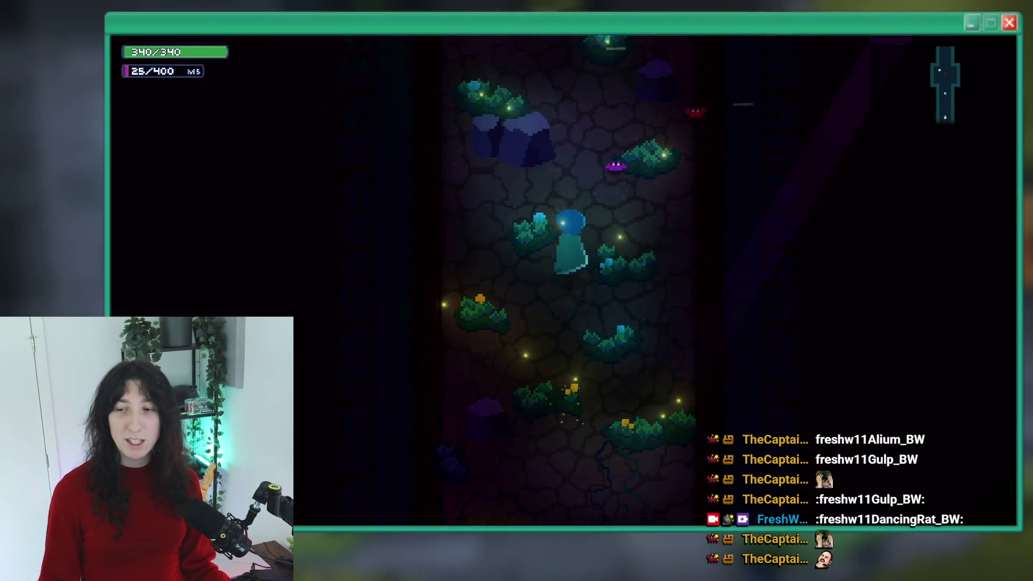
key(s)
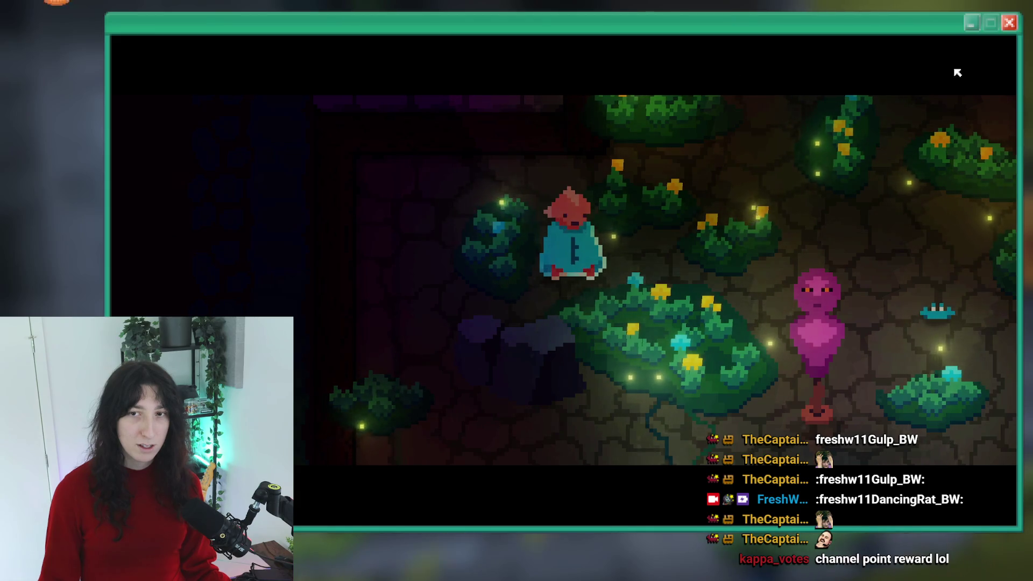
key(Escape)
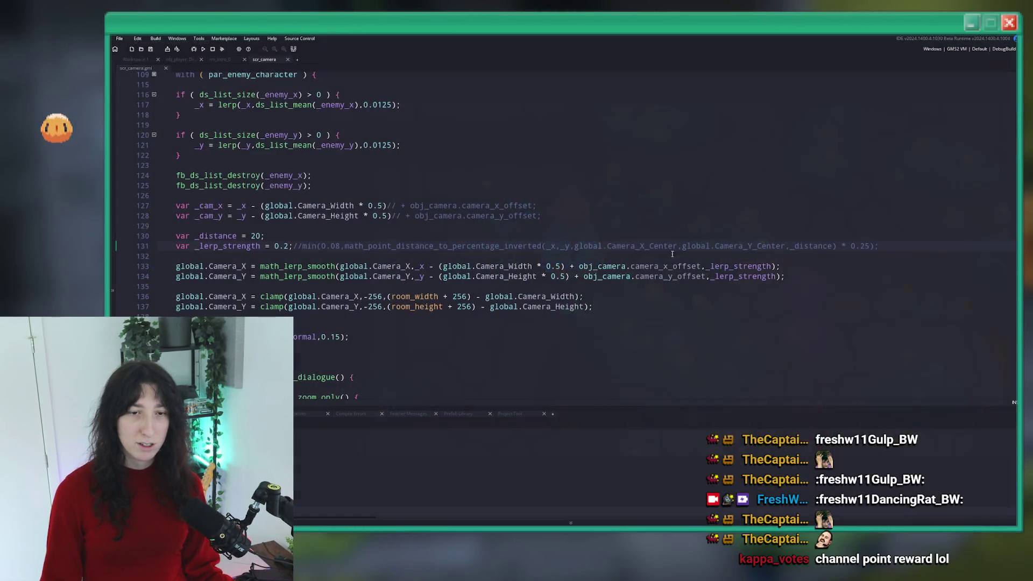
Rebuild and run the project with F5 to test the 0.2 lerp strength
key(F5)
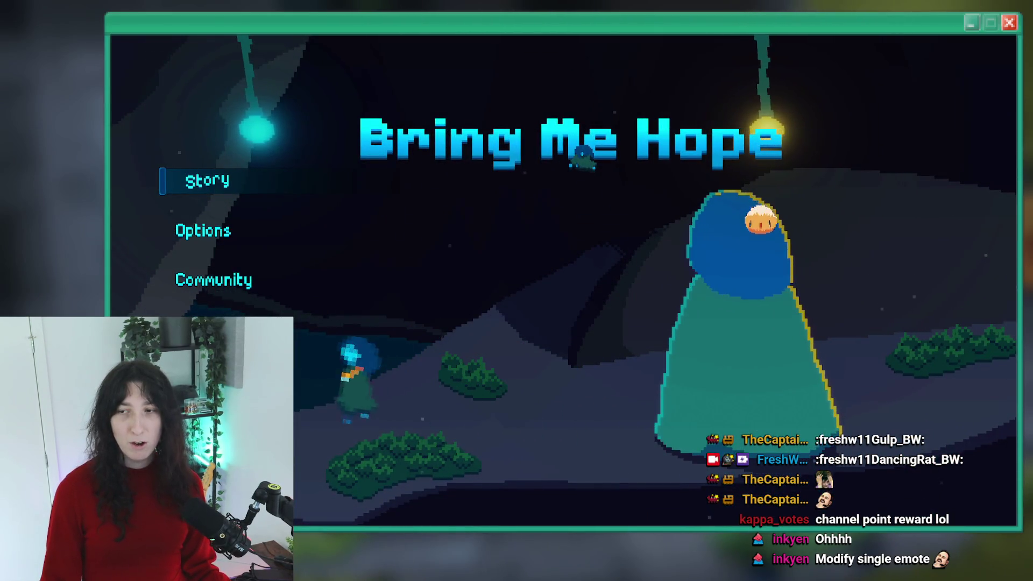
Quit the current run back to the Bring Me Hope title menu
key(Down)
click(230, 190)
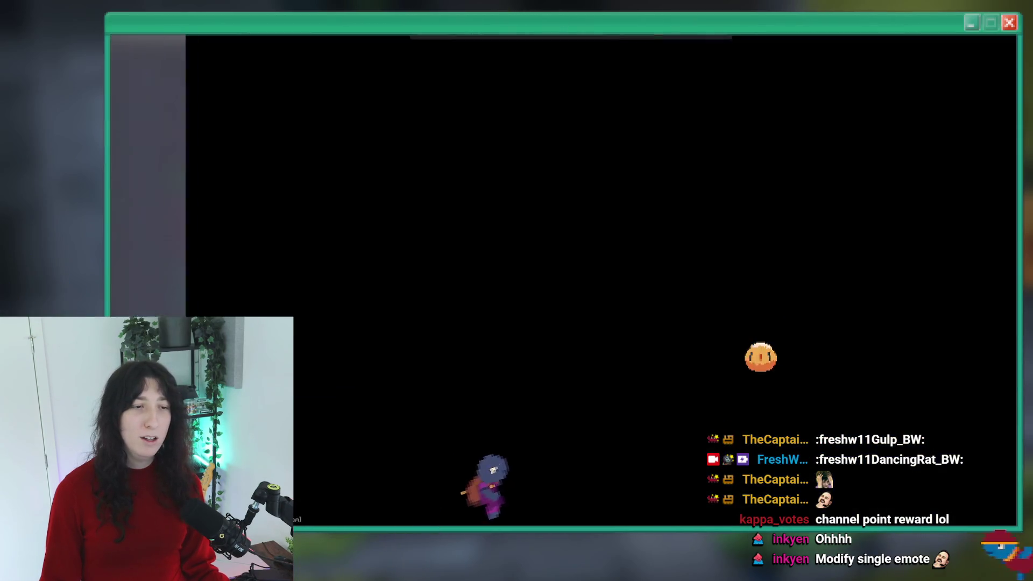
key(Escape)
key(Return)
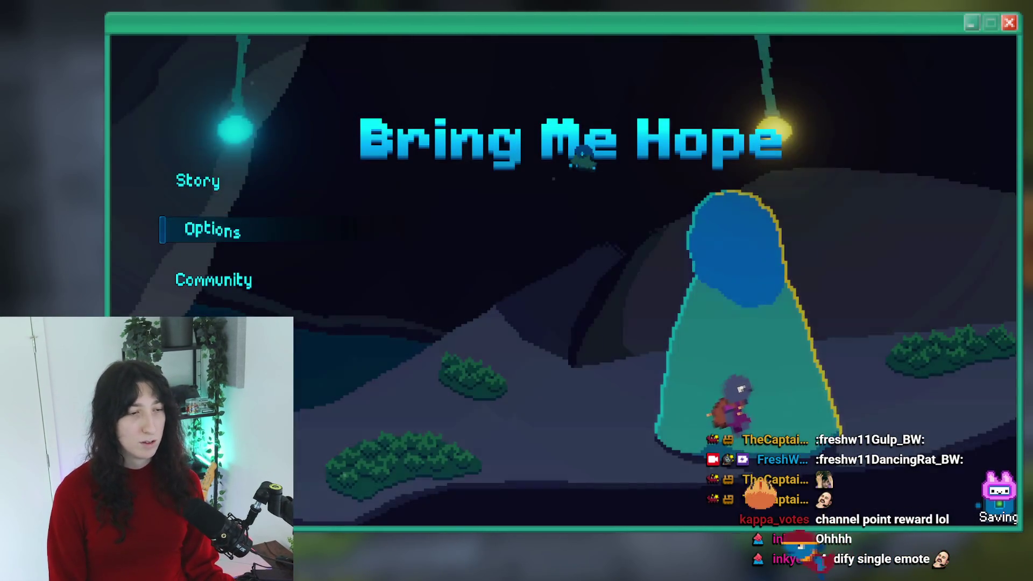
Reset all game progress in Options with Yes, then start Story mode fresh
key(Return)
key(Up)
key(Return)
key(Up)
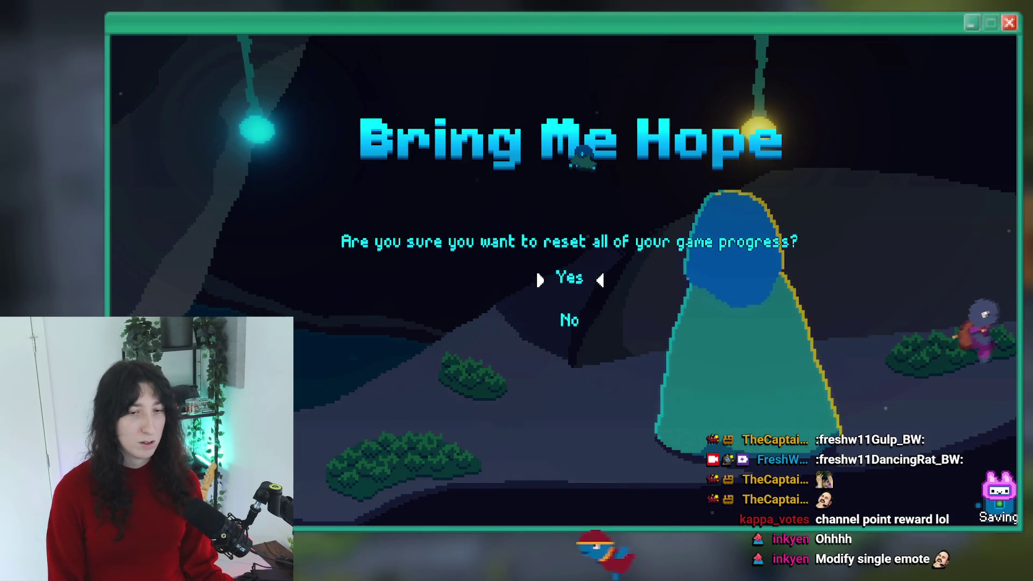
key(Return)
key(Escape)
key(Return)
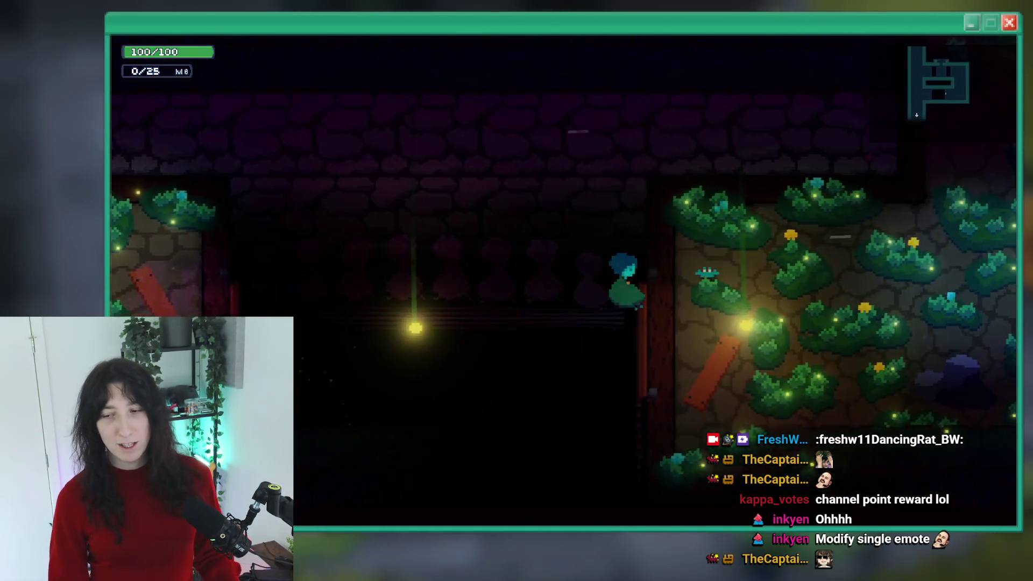
Walk through the foliage and pink flower rooms, up the corridor to the NPC
key(d)
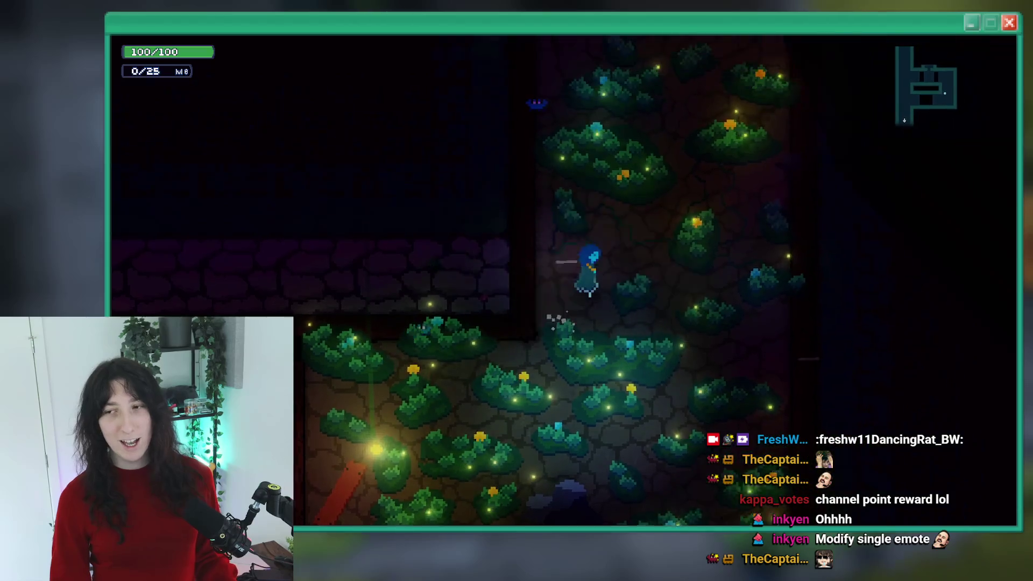
key(a)
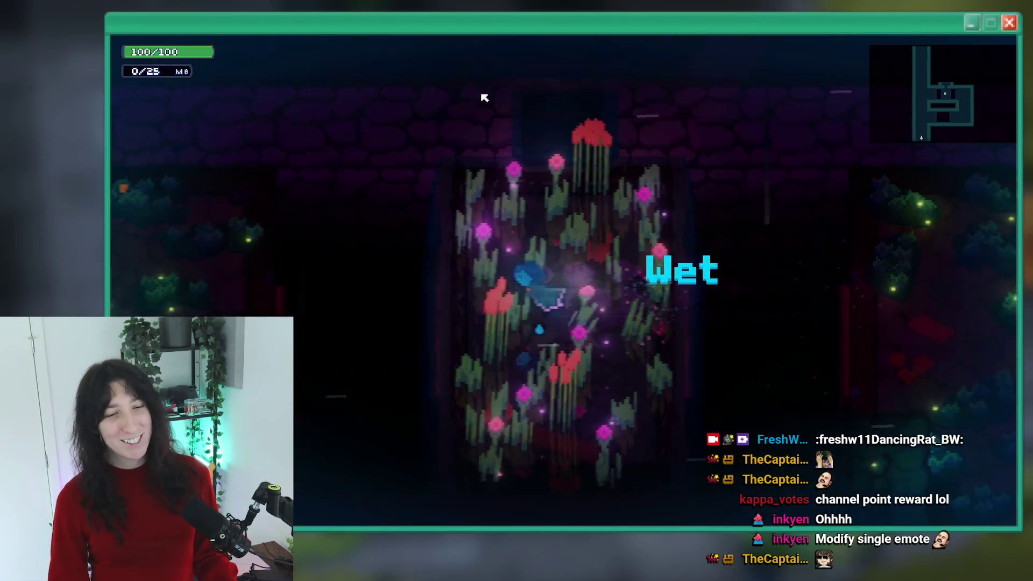
key(w)
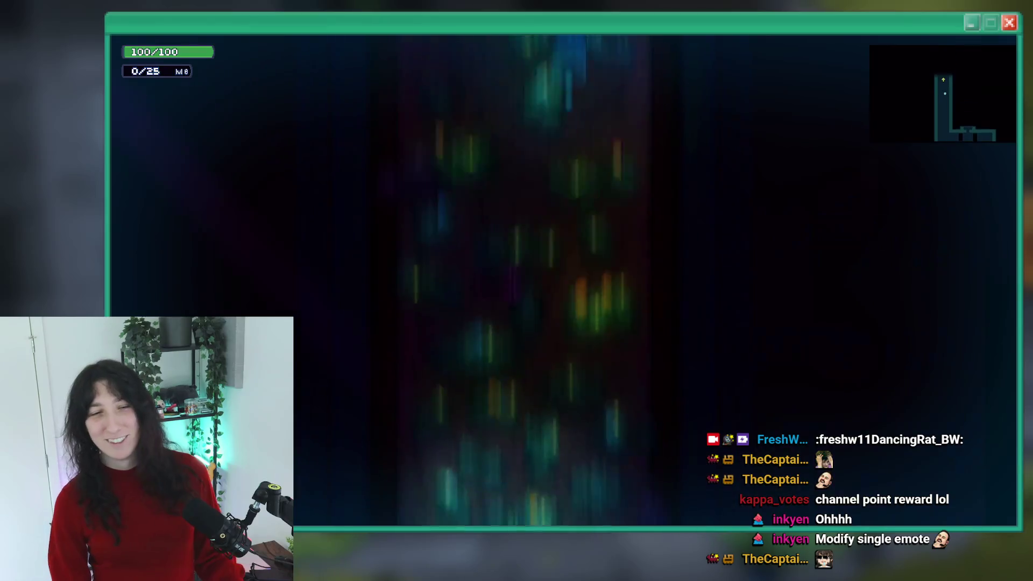
key(w)
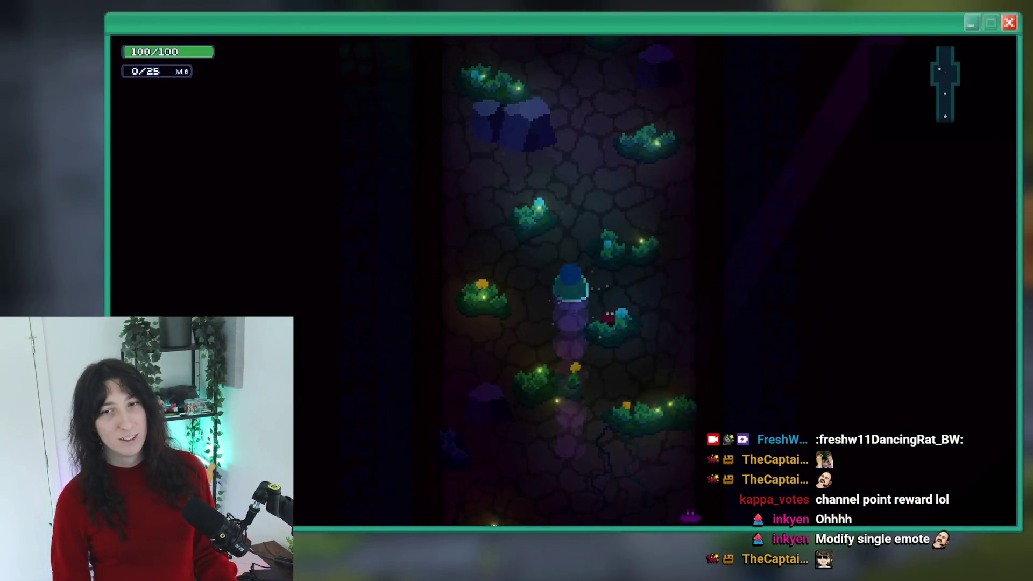
key(w)
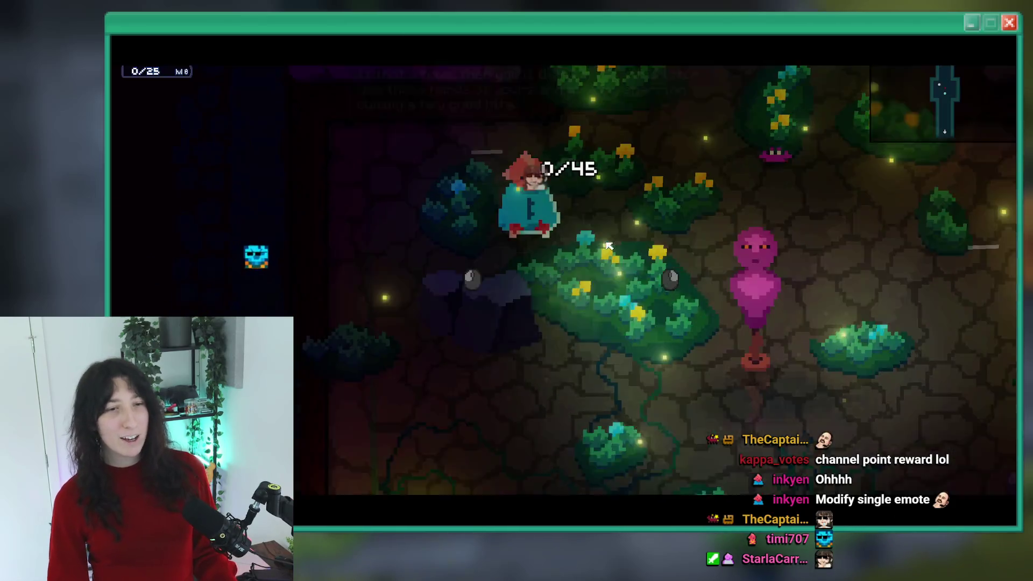
Fight the pink training dummy, then click through the NPC's dialogue
key(s)
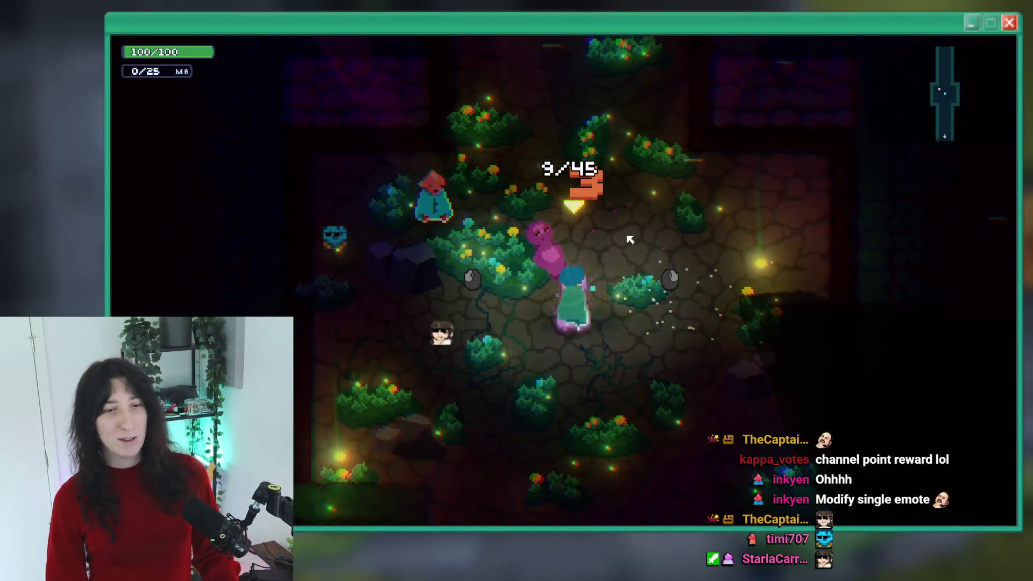
key(a)
key(d)
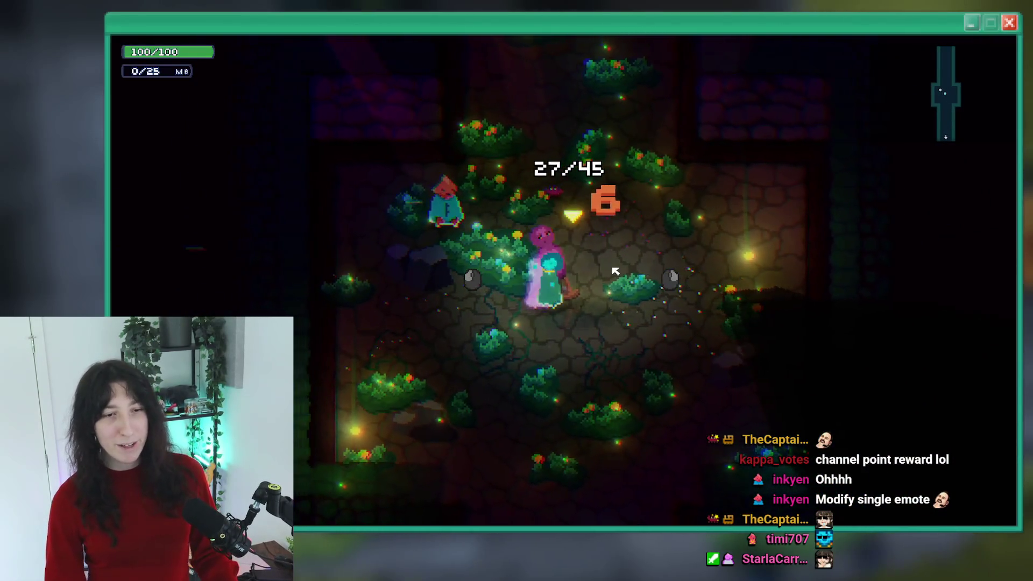
click(570, 279)
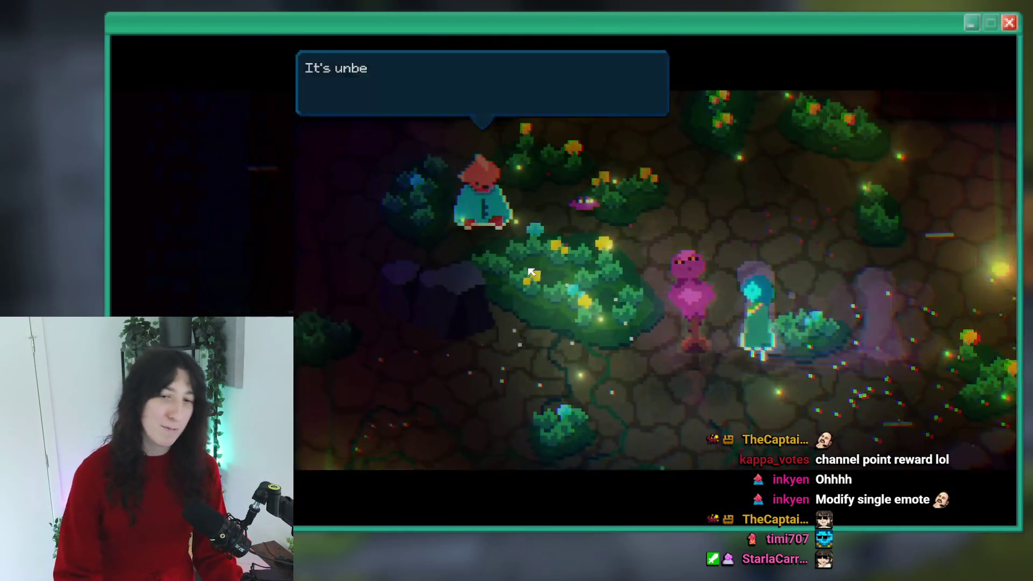
click(532, 270)
click(531, 270)
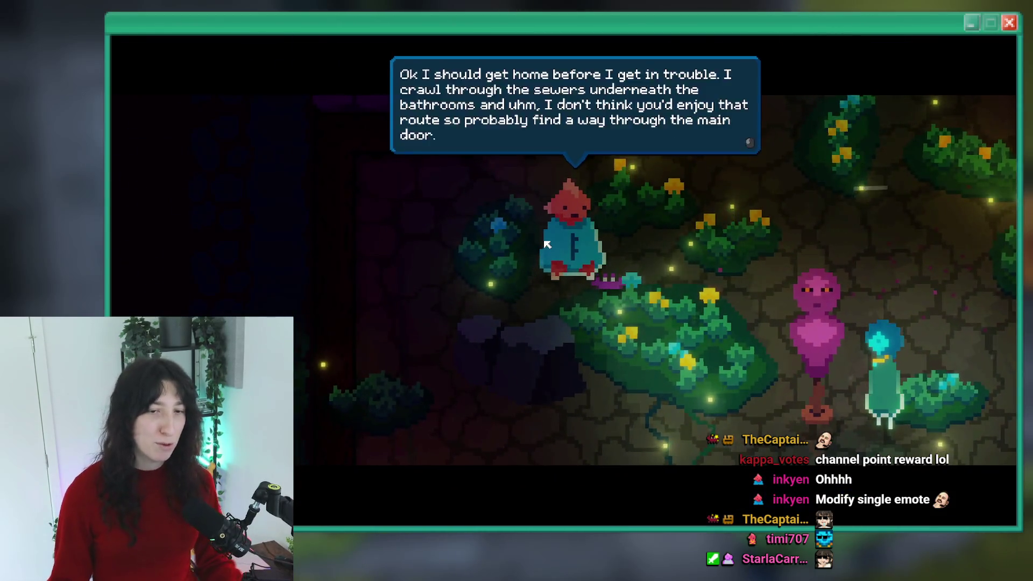
click(532, 270)
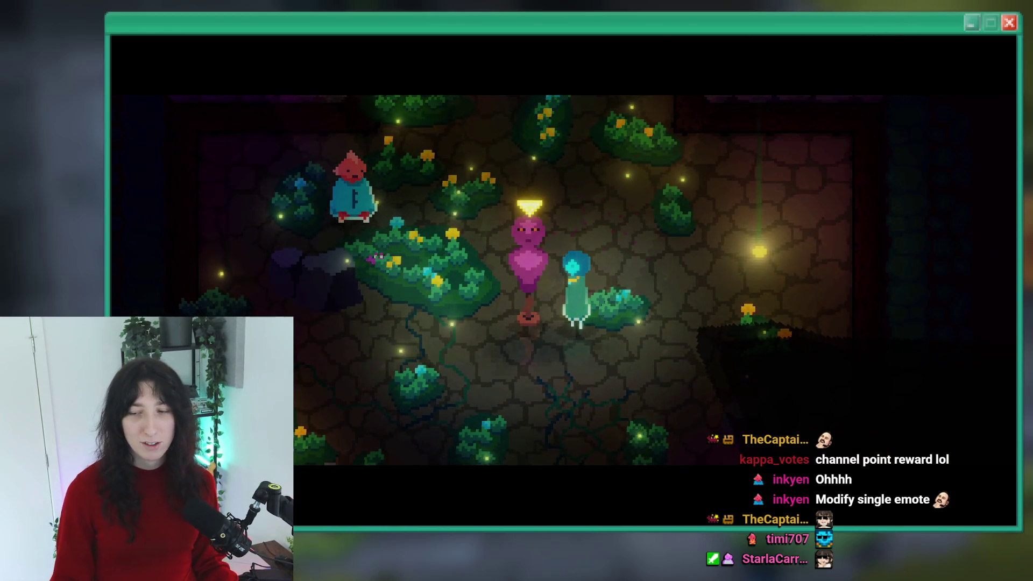
Hit the dummy again and walk north along the long corridor past the signpost
key(w)
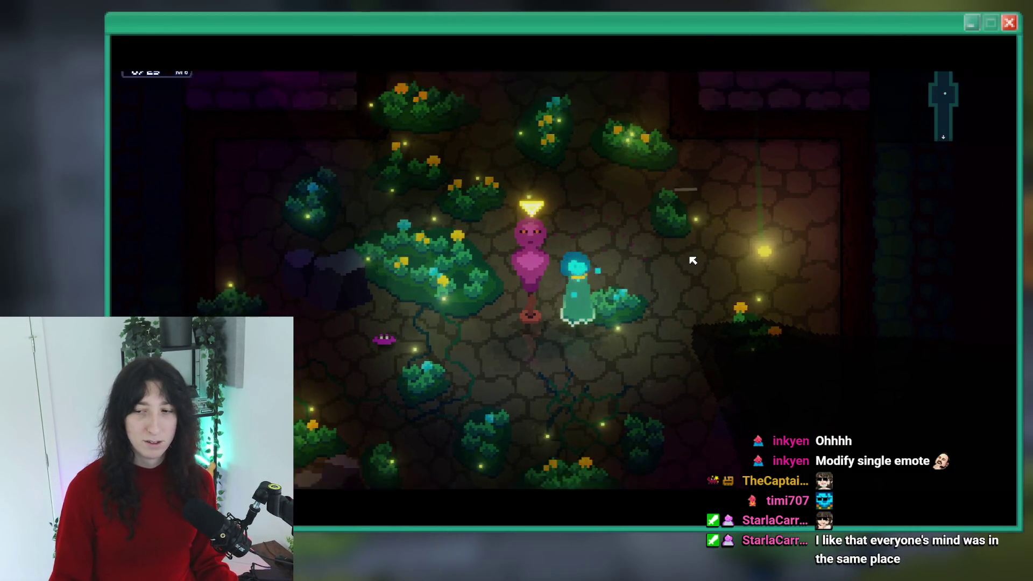
click(691, 258)
key(w)
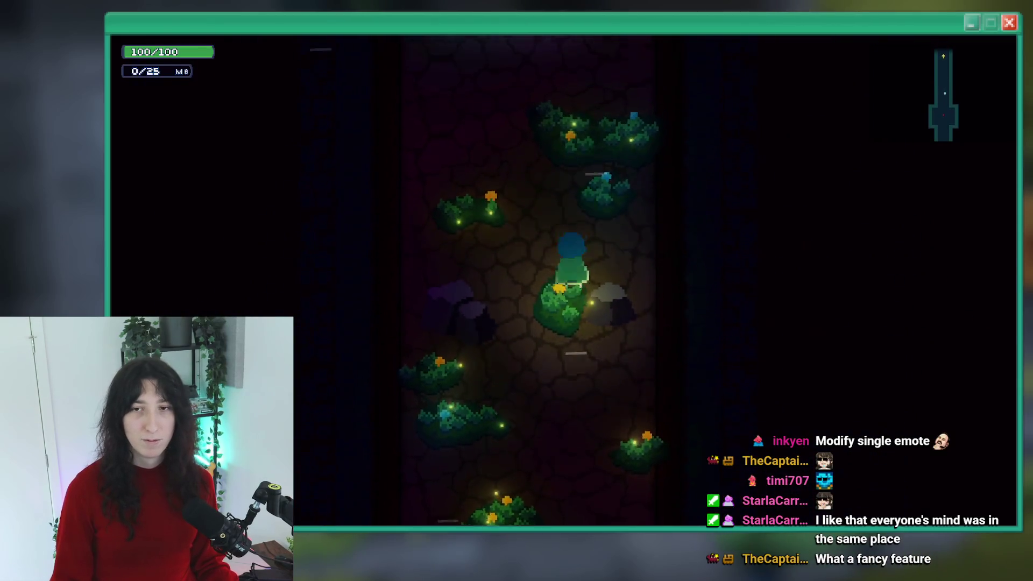
key(w)
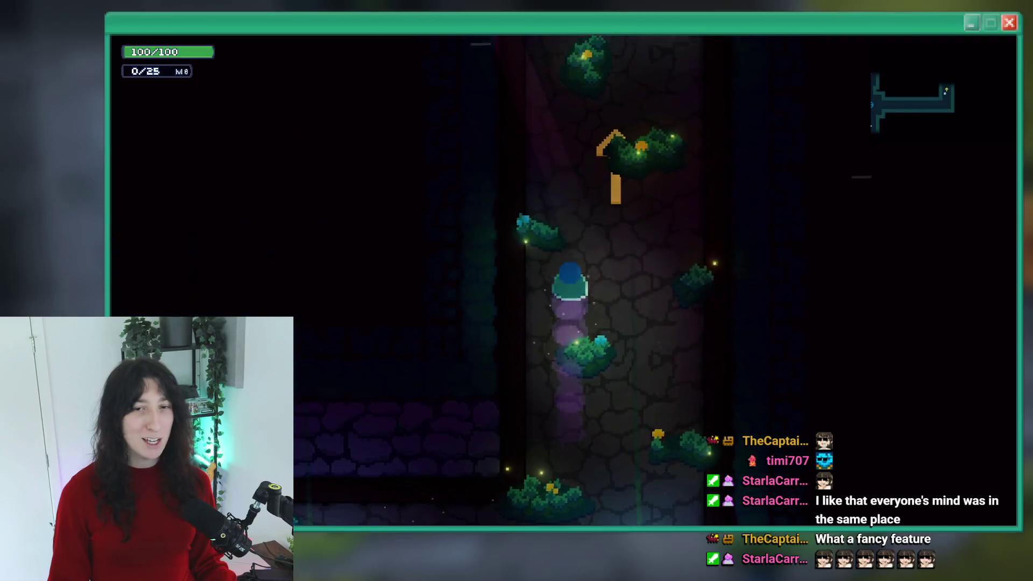
key(w)
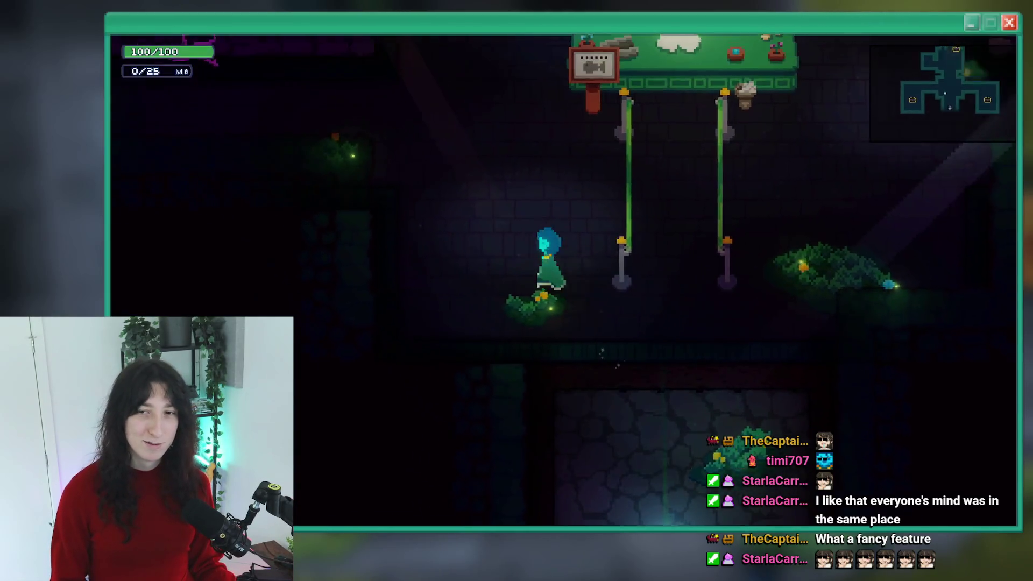
Walk into the tiled room, open the chest and dismiss the Items tutorial
key(a)
key(a)
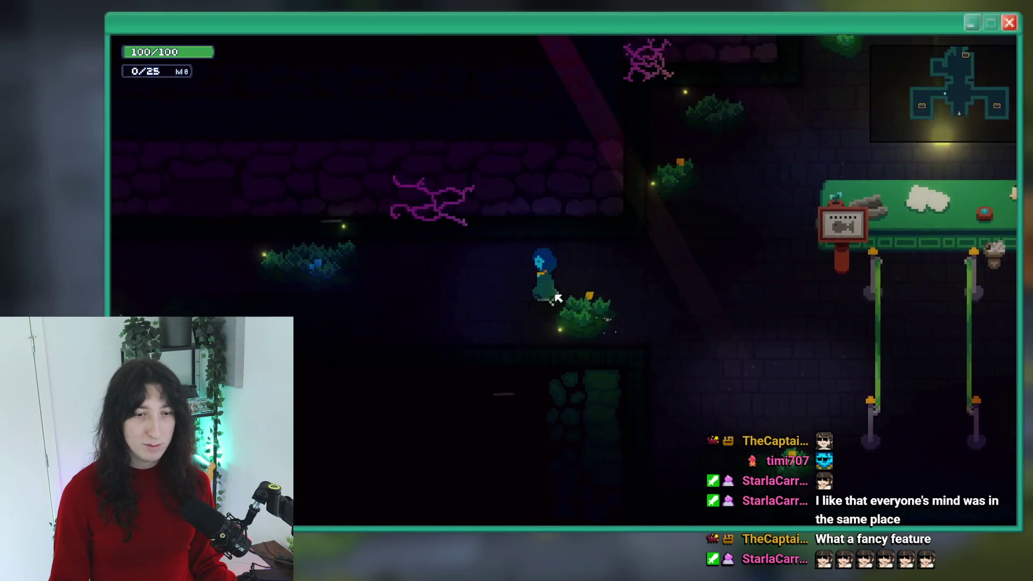
key(s)
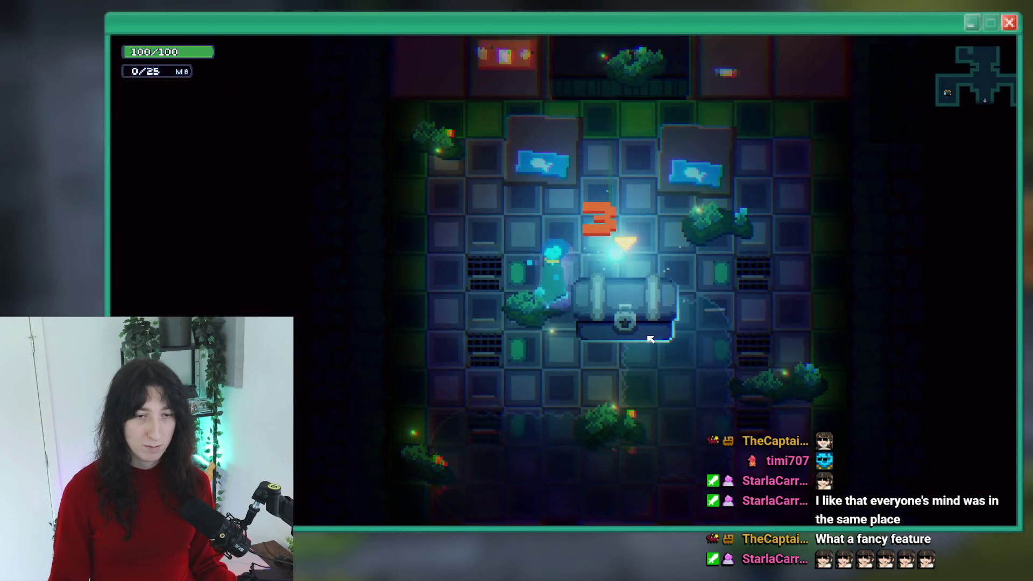
key(e)
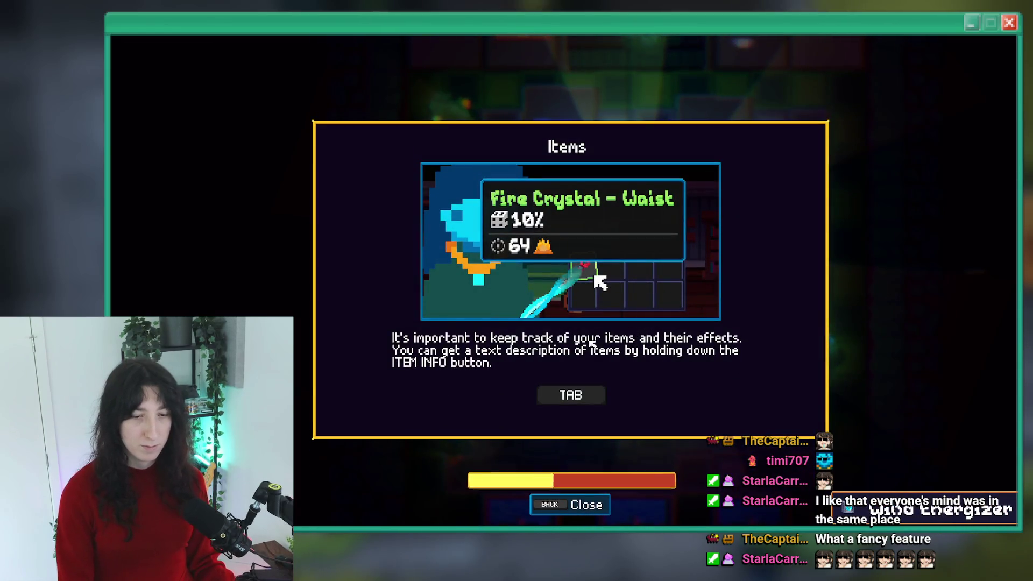
key(Escape)
Walk past the item table into the water room, then quit the playtest
key(w)
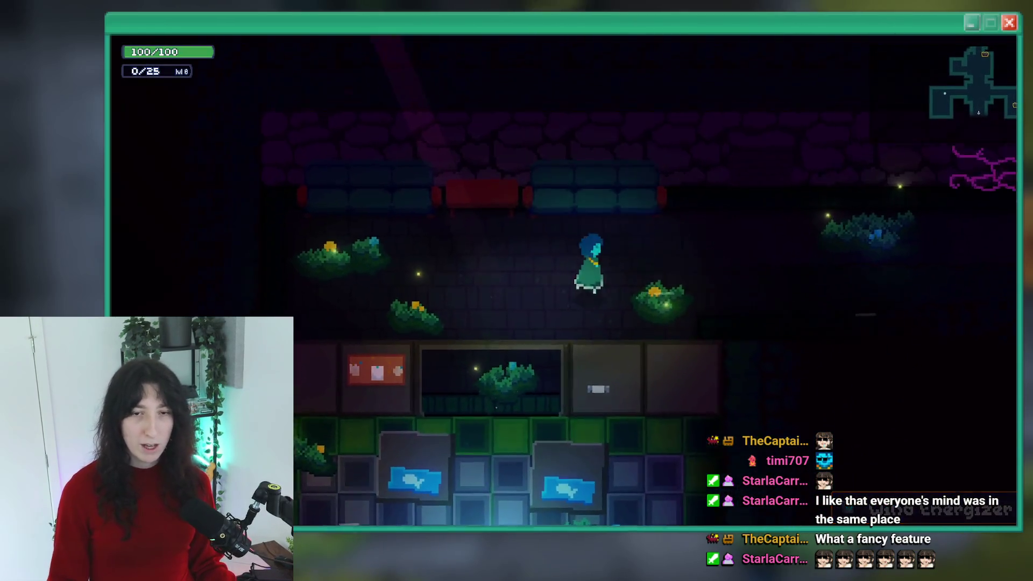
key(d)
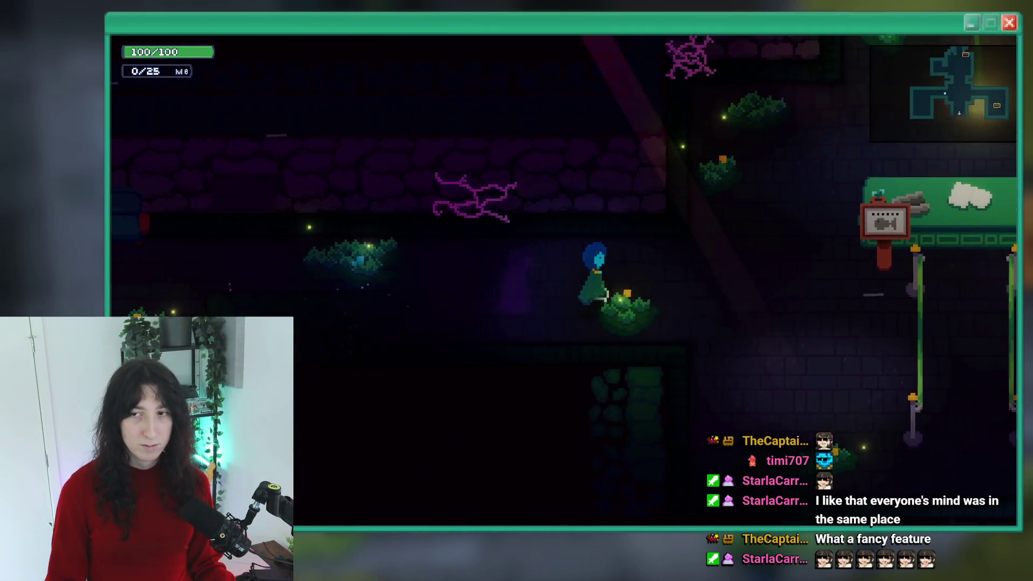
key(w)
key(d)
key(s)
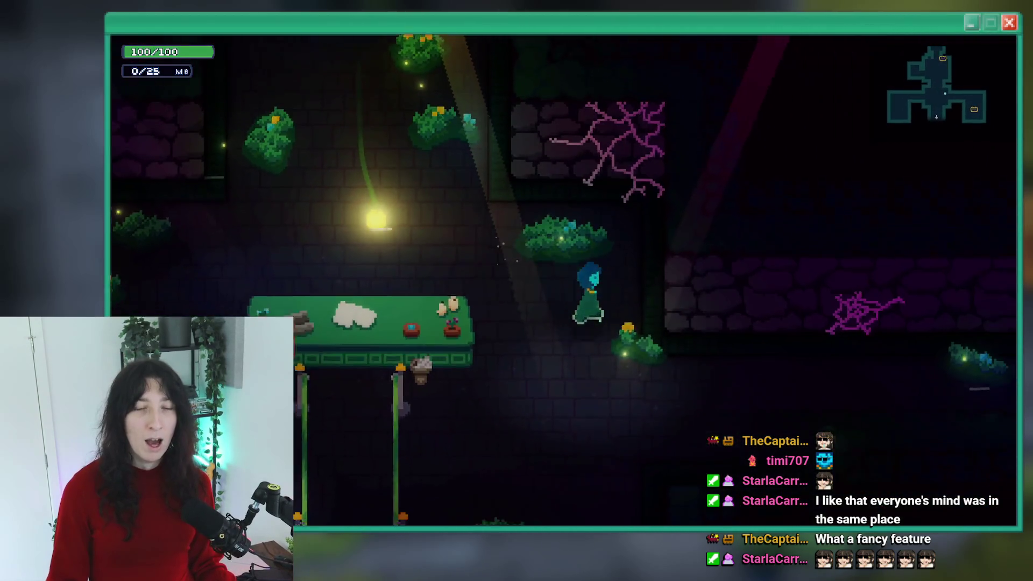
key(d)
key(s)
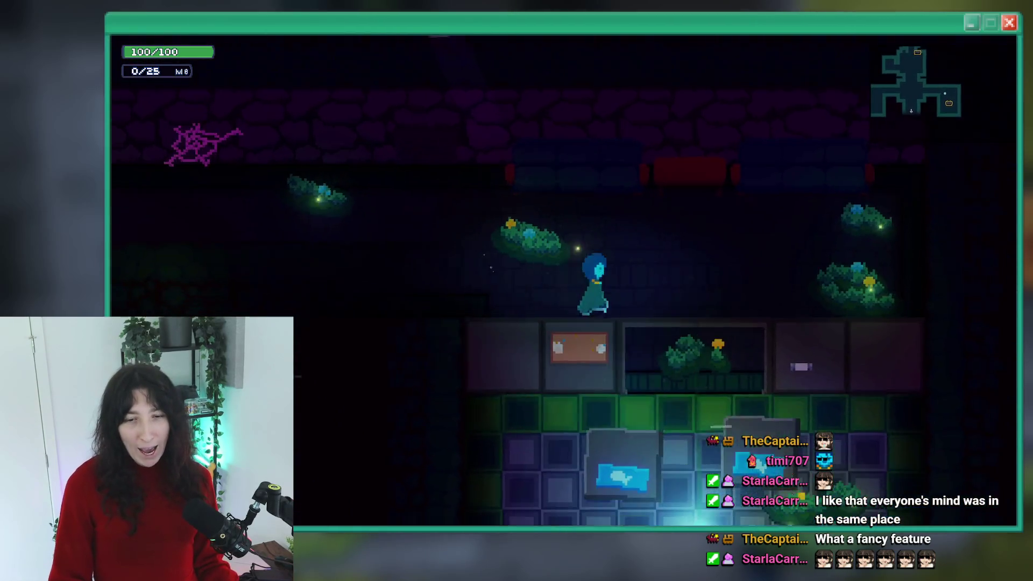
key(s)
key(Escape)
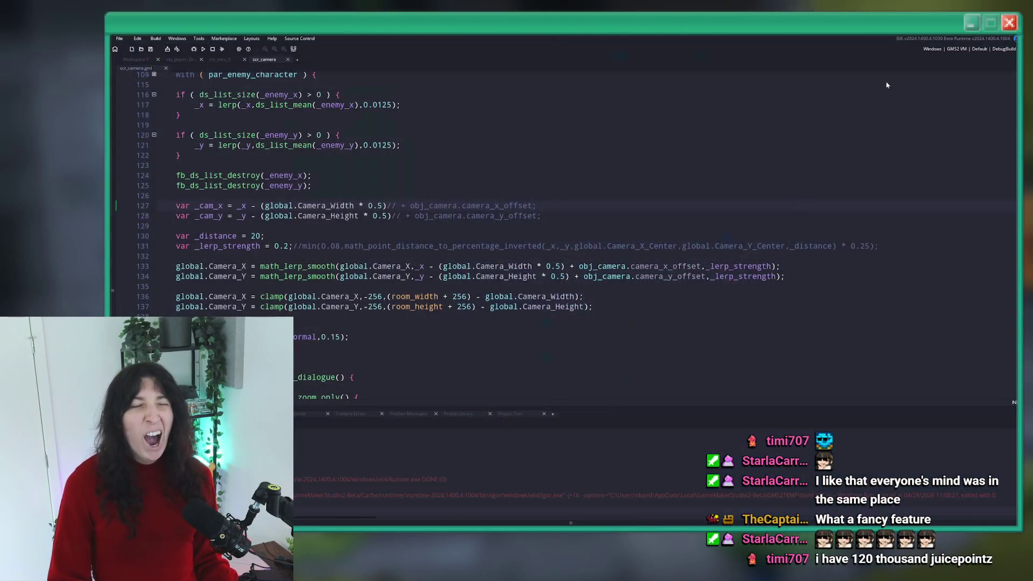
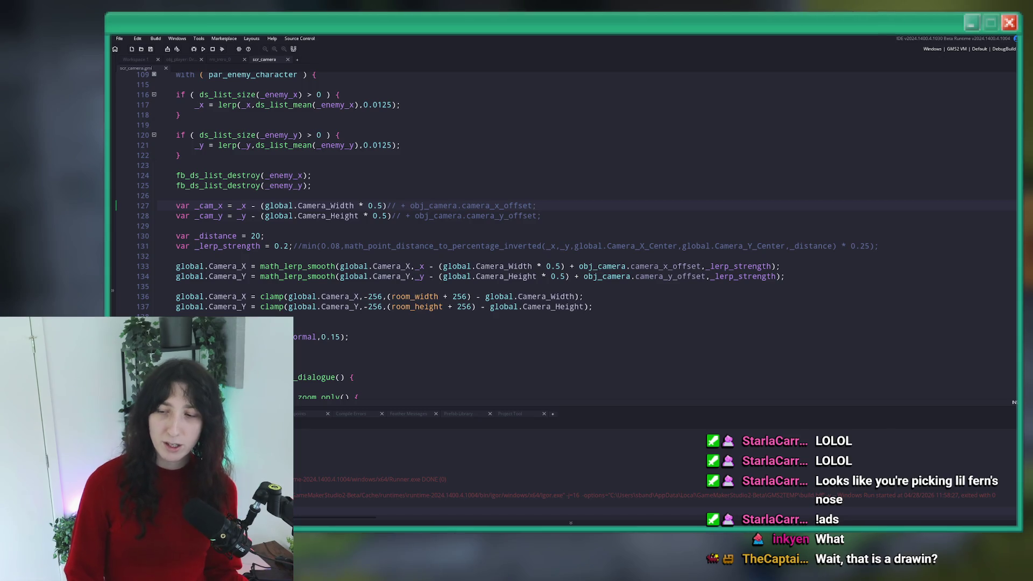
Inspect the commented camera offsets on lines 127–128 of scr_camera
drag(536, 205, 402, 205)
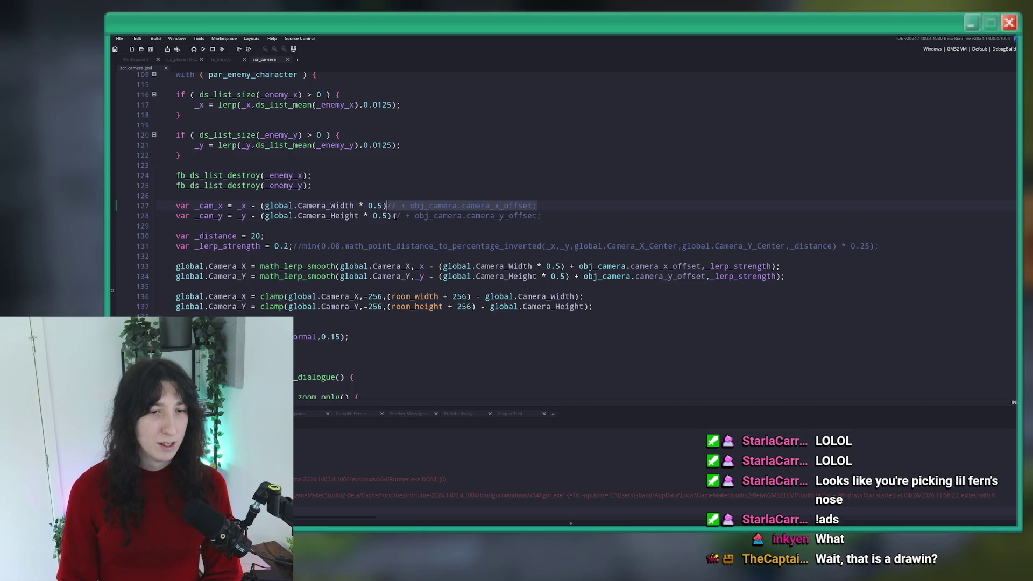
click(545, 204)
key(Down)
key(Down)
click(565, 213)
scroll(574, 201, down, 2)
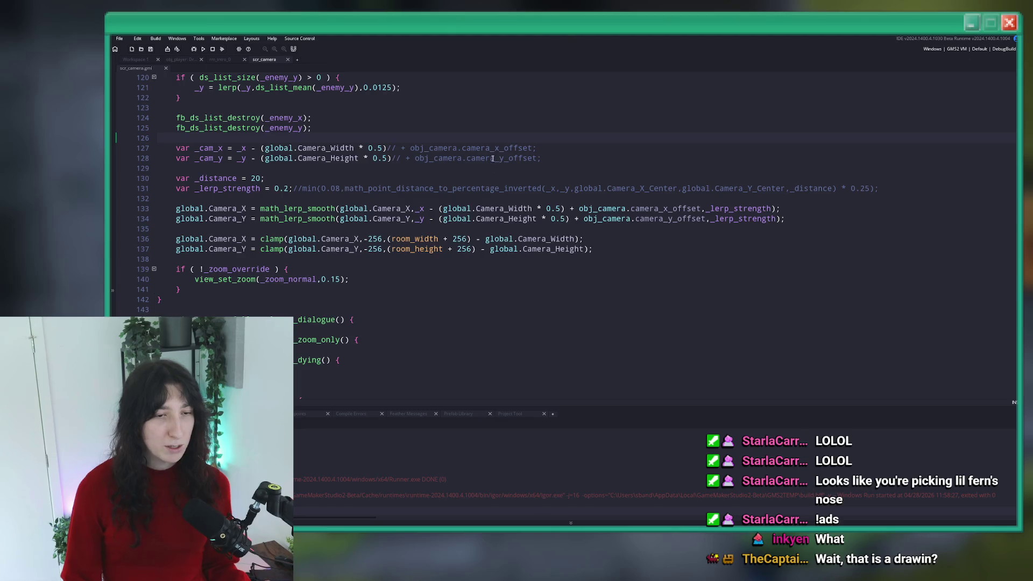
Bring up the rm_intro_0 room in Workspace 1 and start a build with F5
click(222, 60)
click(286, 60)
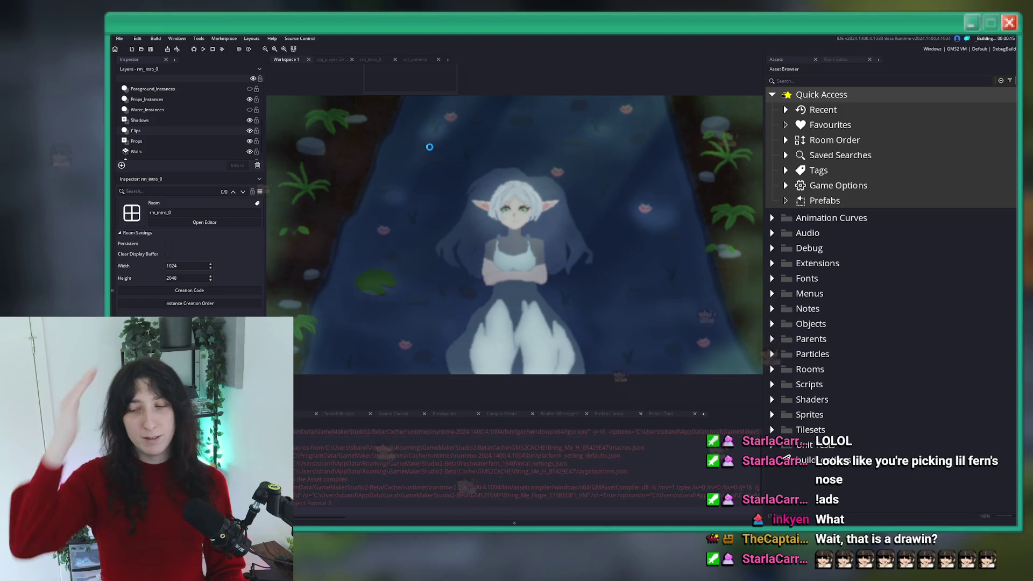
key(F5)
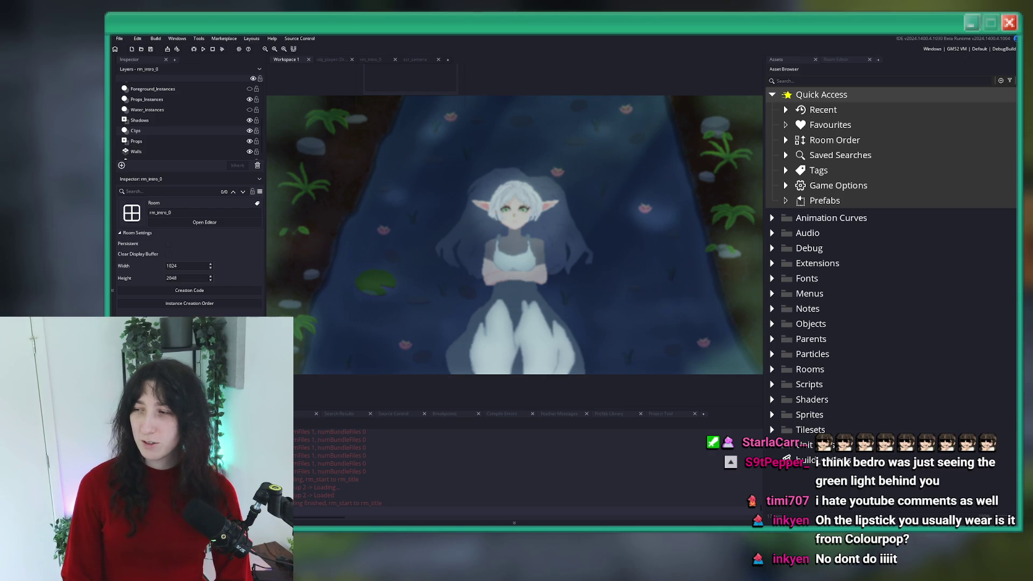
Switch to the browser showing the 'How AI is Ruining Indie Games' YouTube comments
key(alt+Tab)
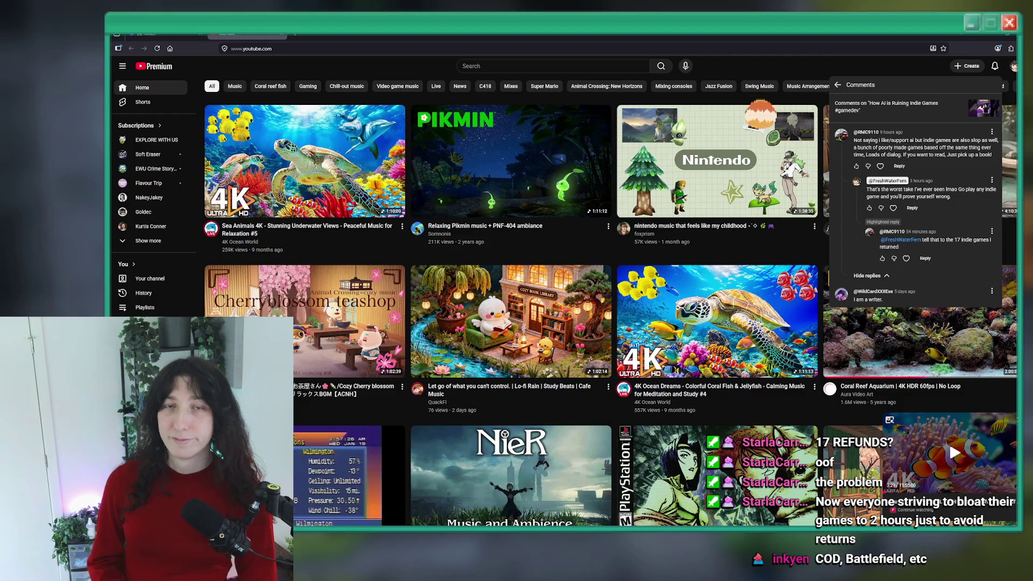
Return from the browser to GameMaker's rm_intro_0 river elf room
key(alt+Tab)
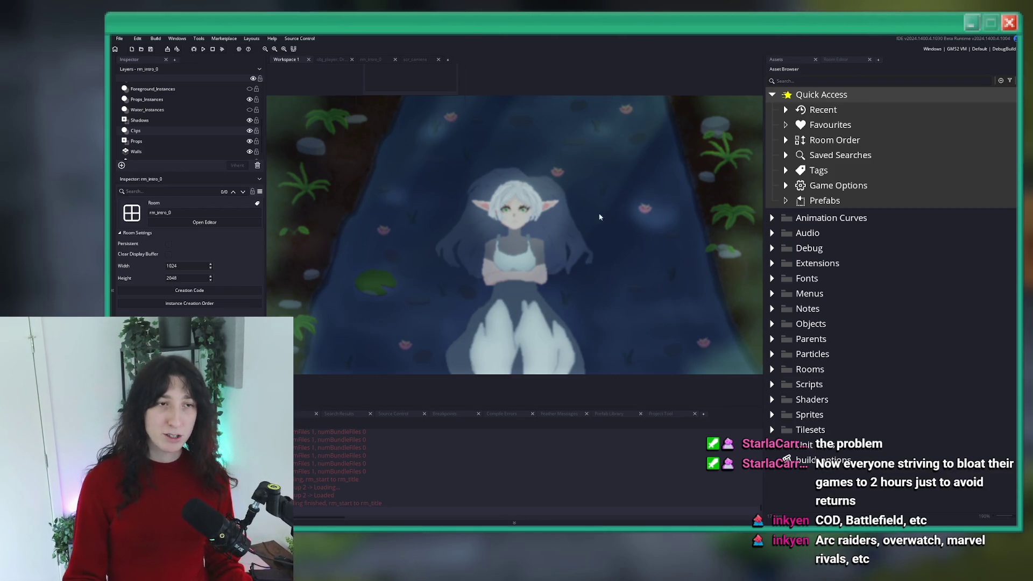
Move the rm_intro_0 tab ahead of obj_player and review the obj_player and scr_camera code
click(331, 59)
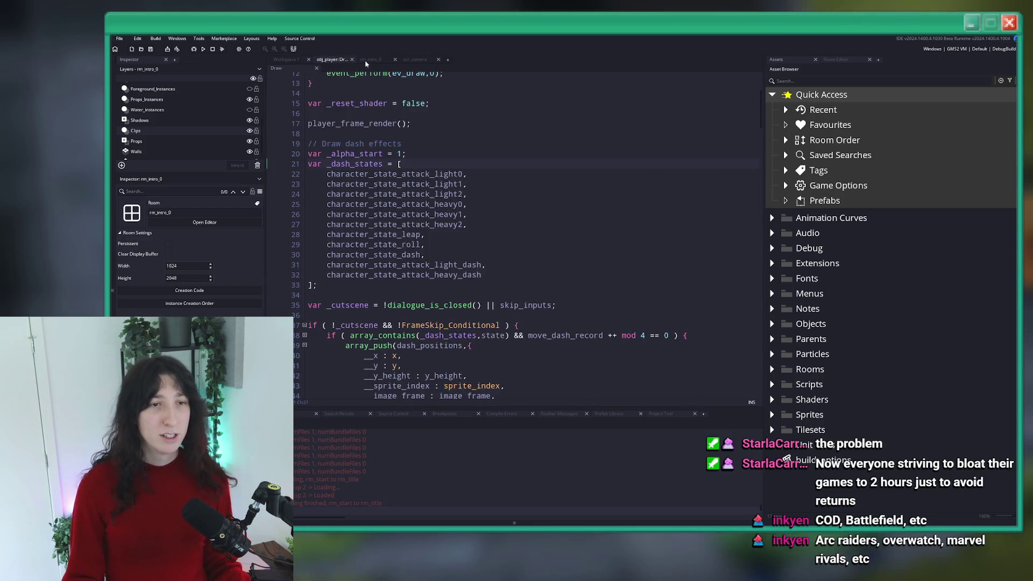
drag(371, 60, 329, 59)
click(427, 59)
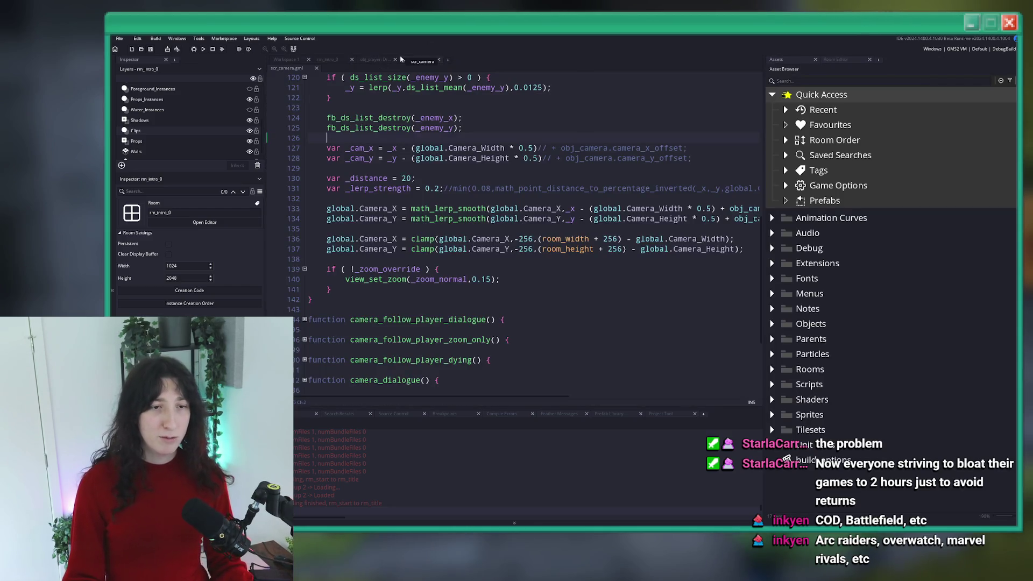
click(373, 59)
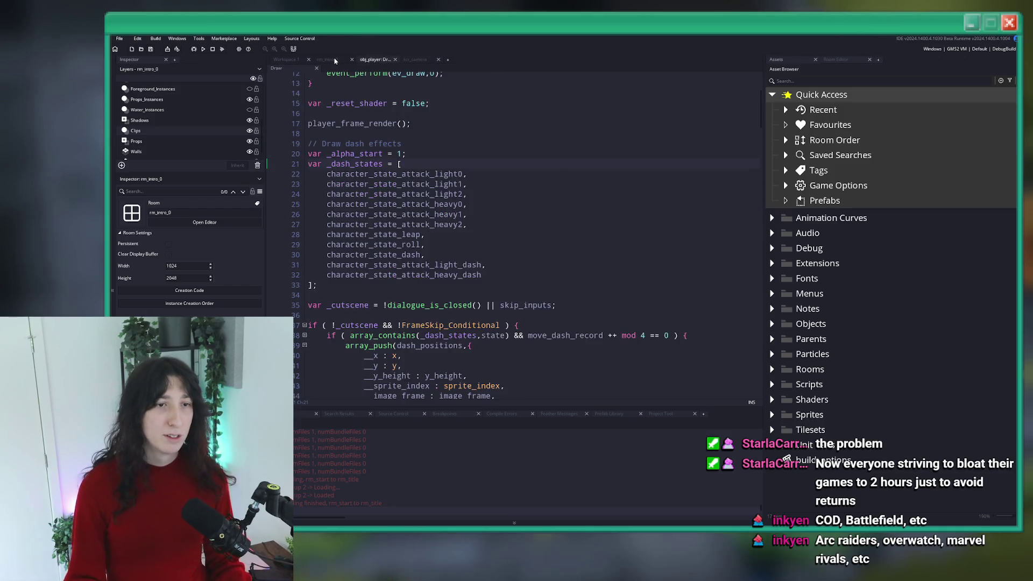
click(330, 59)
click(285, 59)
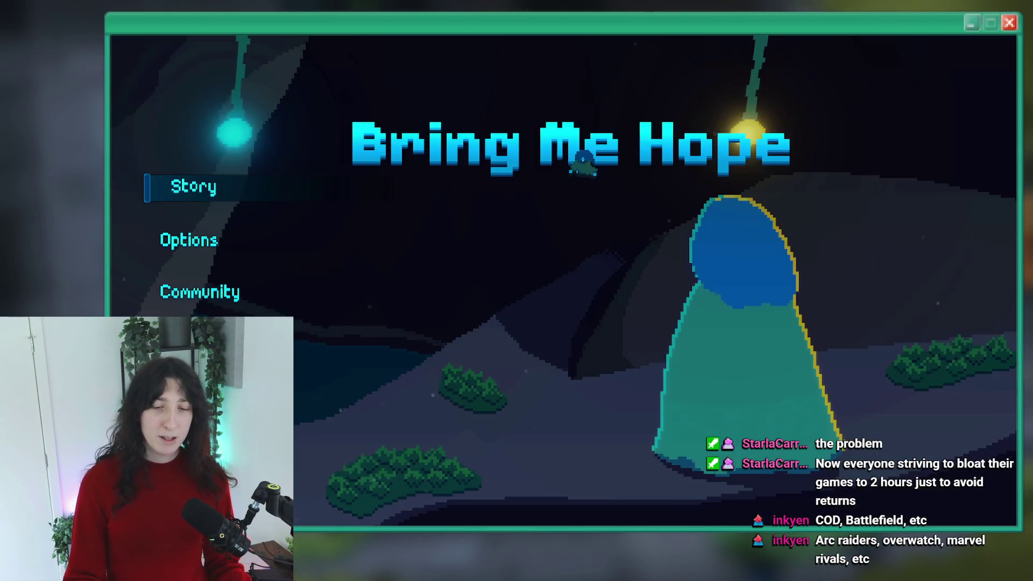
Start the game, jump to the Abandoned Town via the console, and dismiss the dialogue
key(Return)
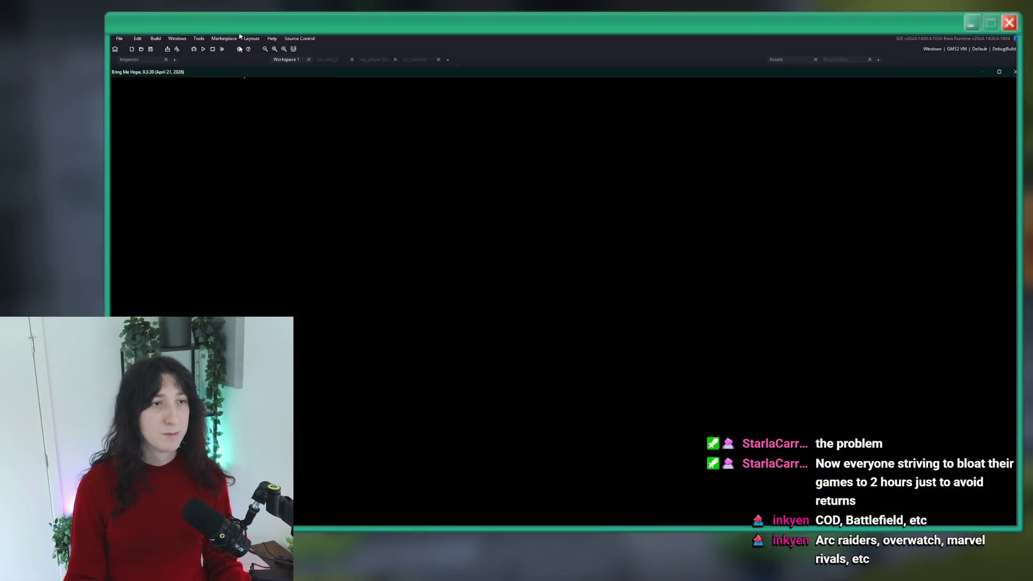
key(Return)
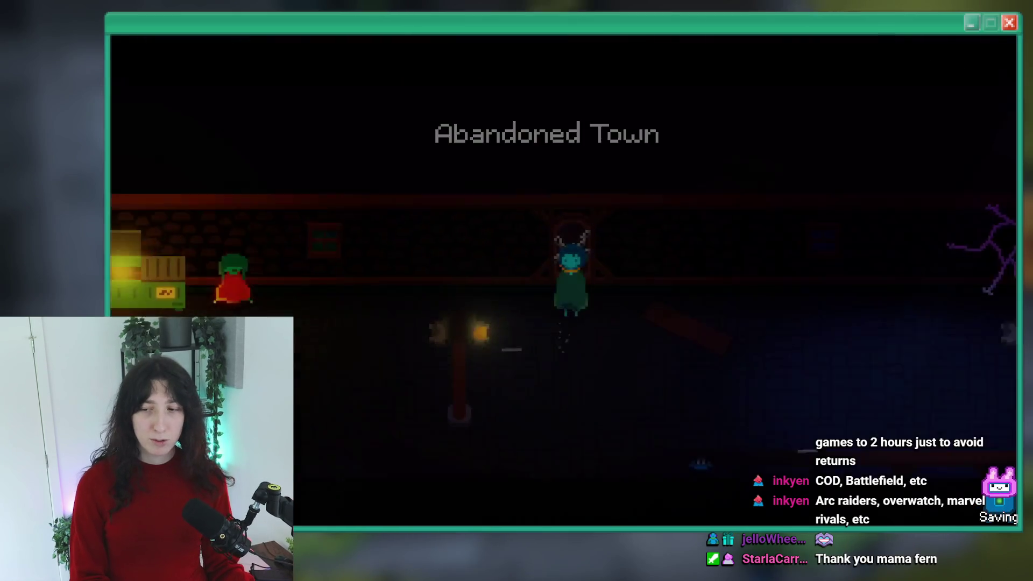
key(Return)
Fight the enemies while moving between the lit garden room and the dark street
key(Right)
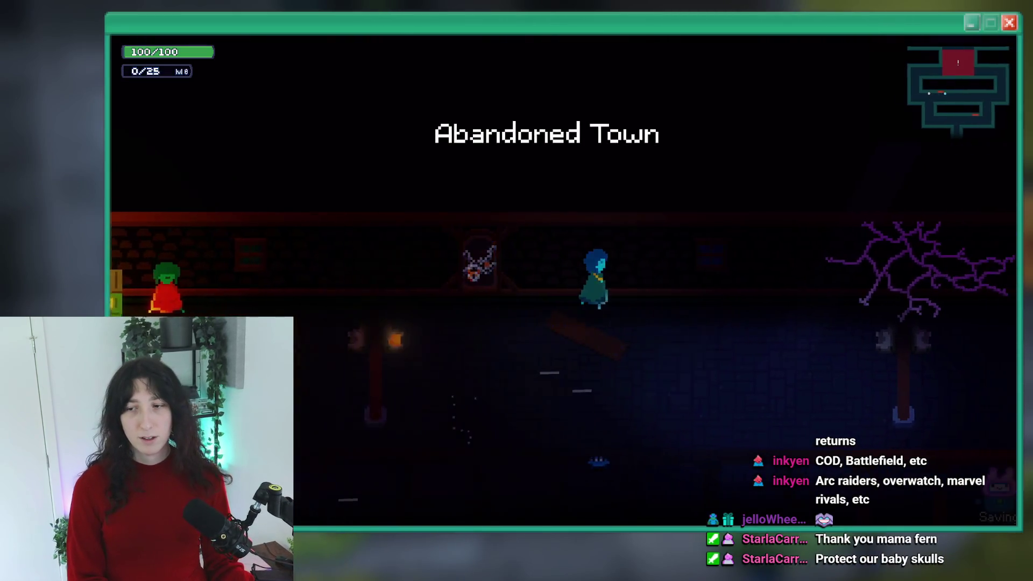
key(Up)
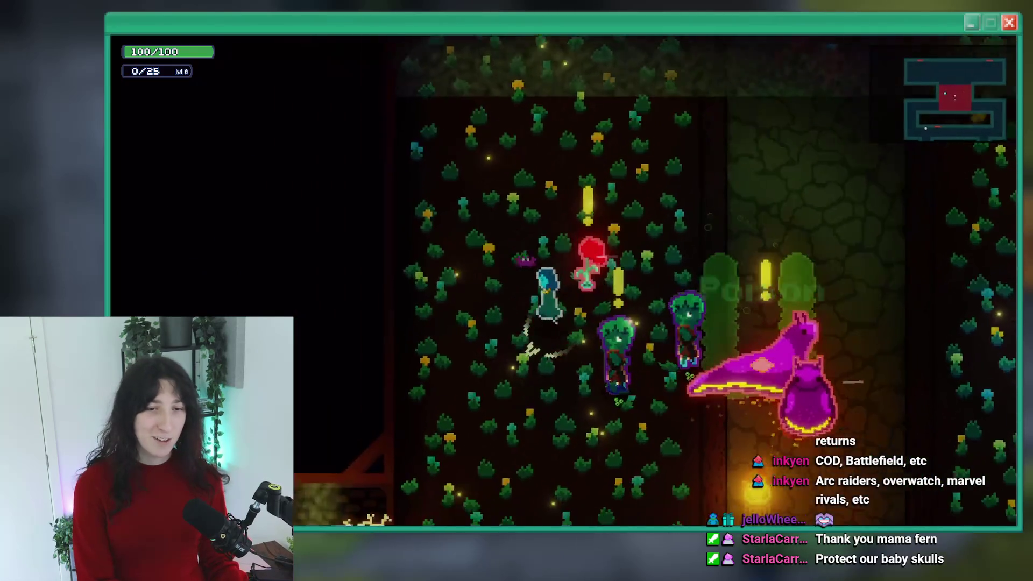
key(Down)
key(Right)
key(Left)
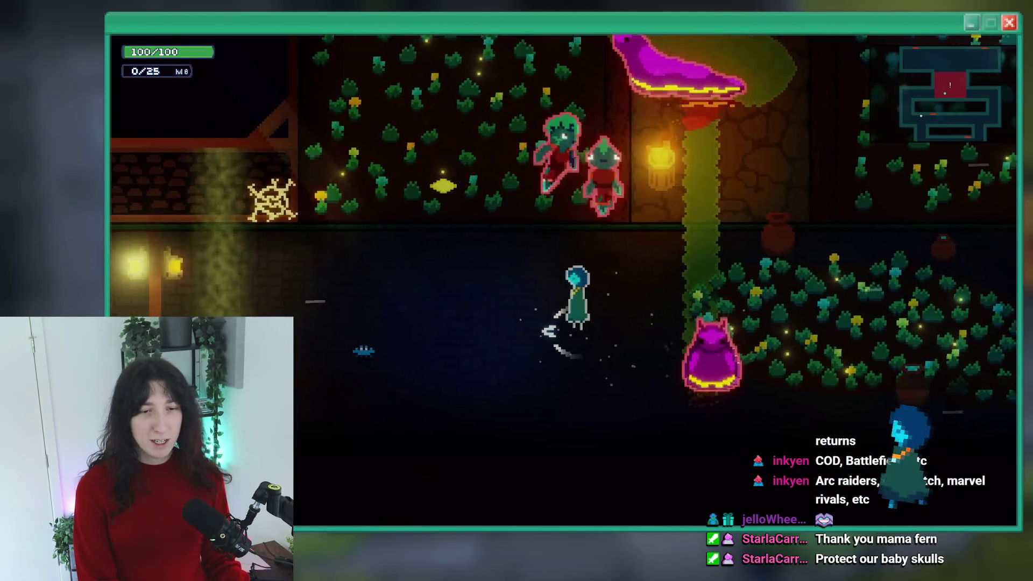
key(x)
key(Right)
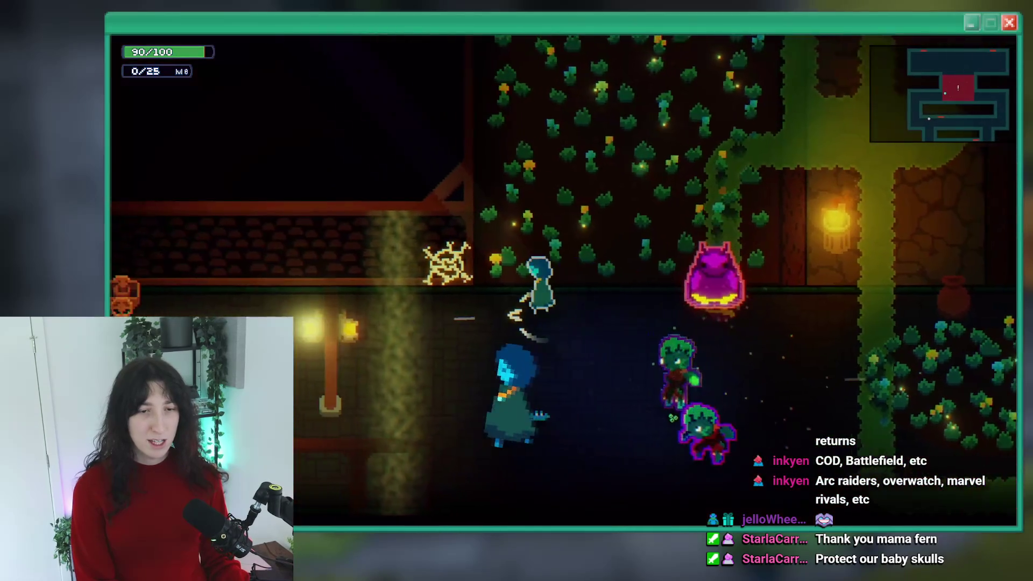
key(Up)
key(Down)
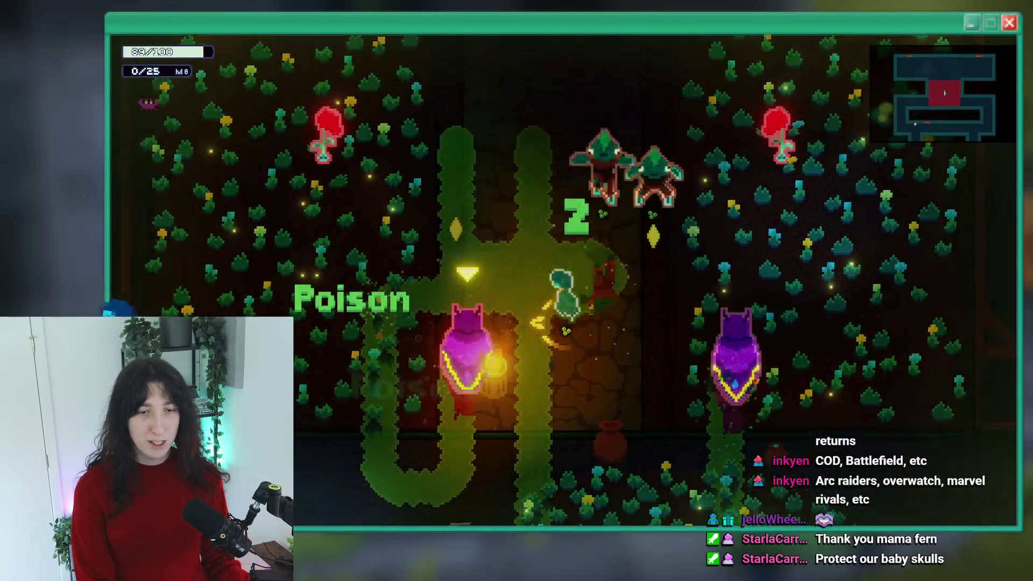
key(x)
key(Right)
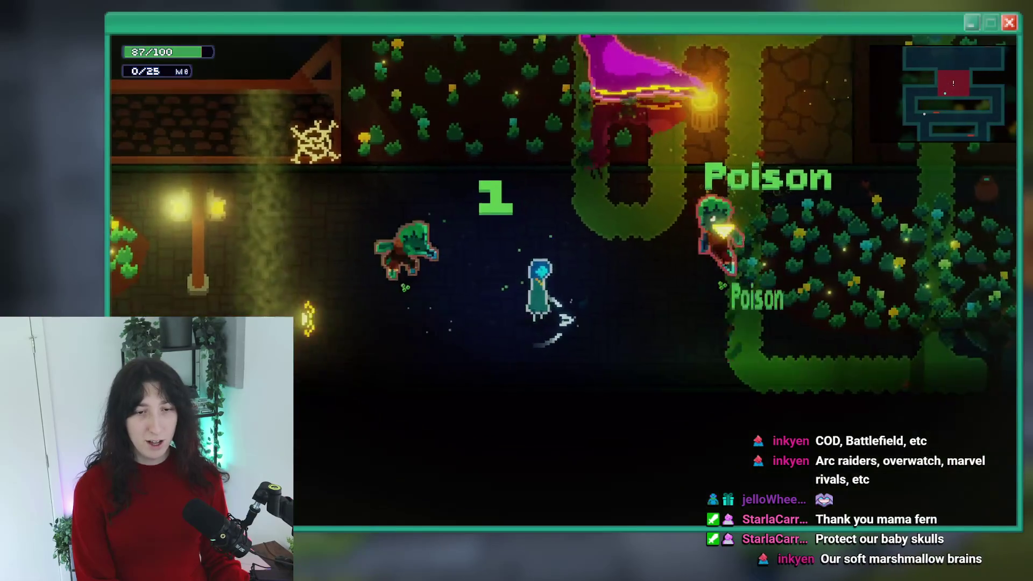
key(x)
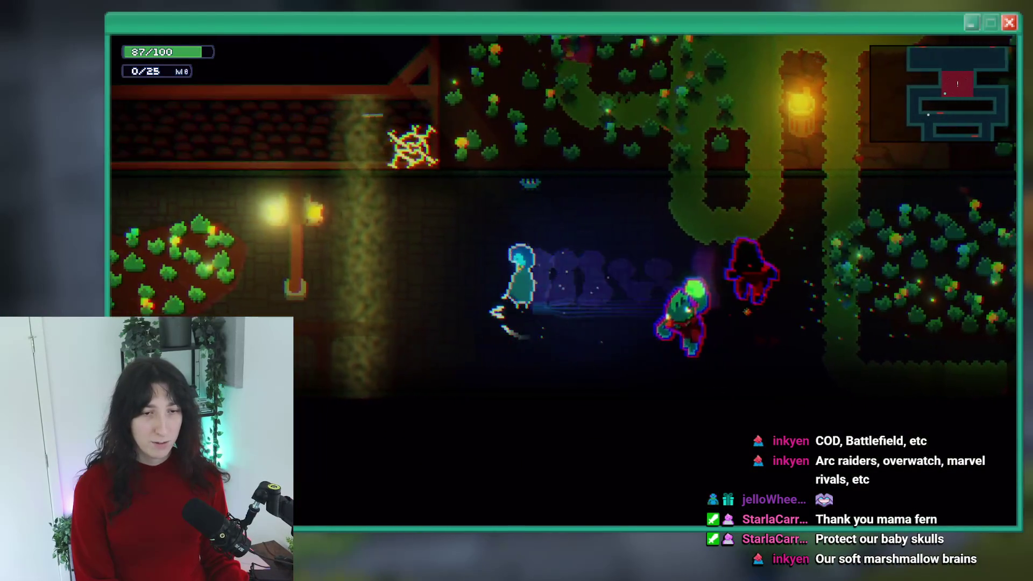
key(Right)
key(Up)
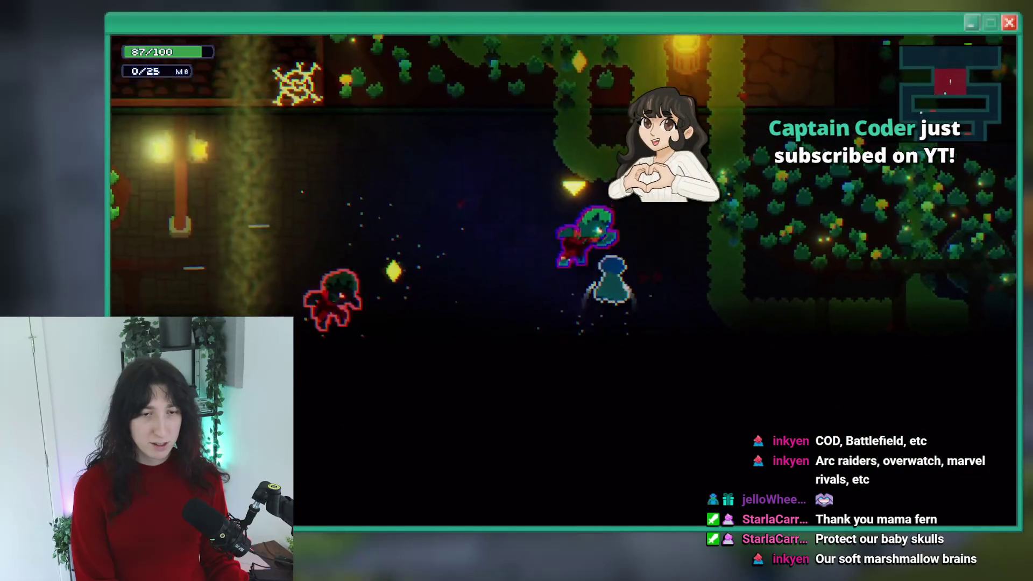
Check the inventory and stats screen, then walk up into the stone room beside the sofa
key(i)
key(i)
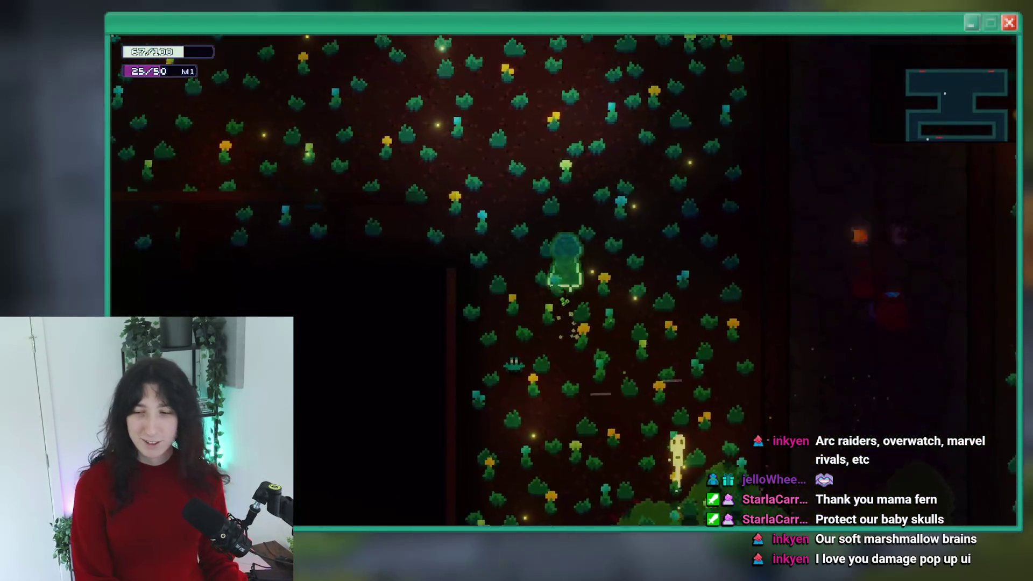
key(w)
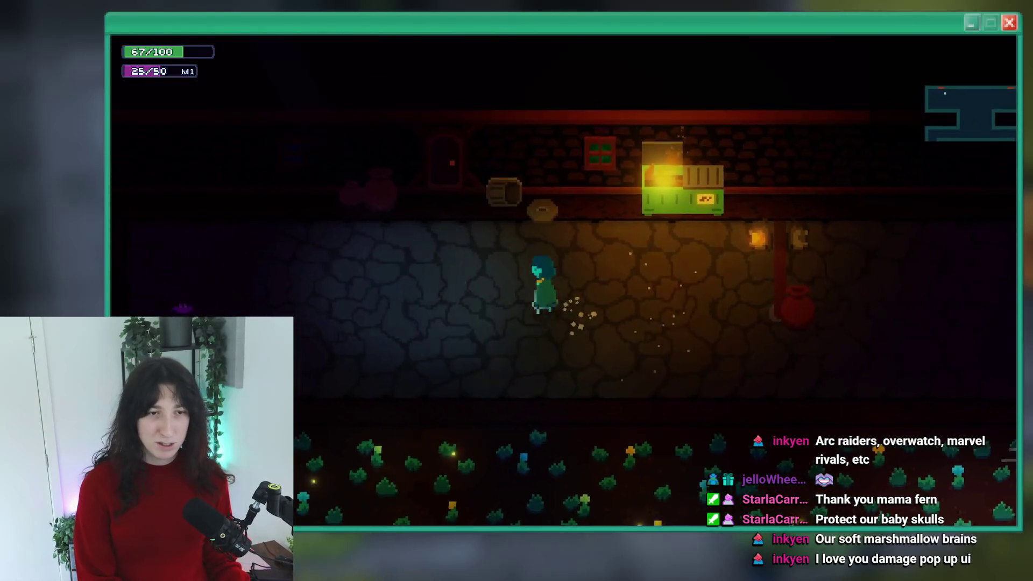
key(w)
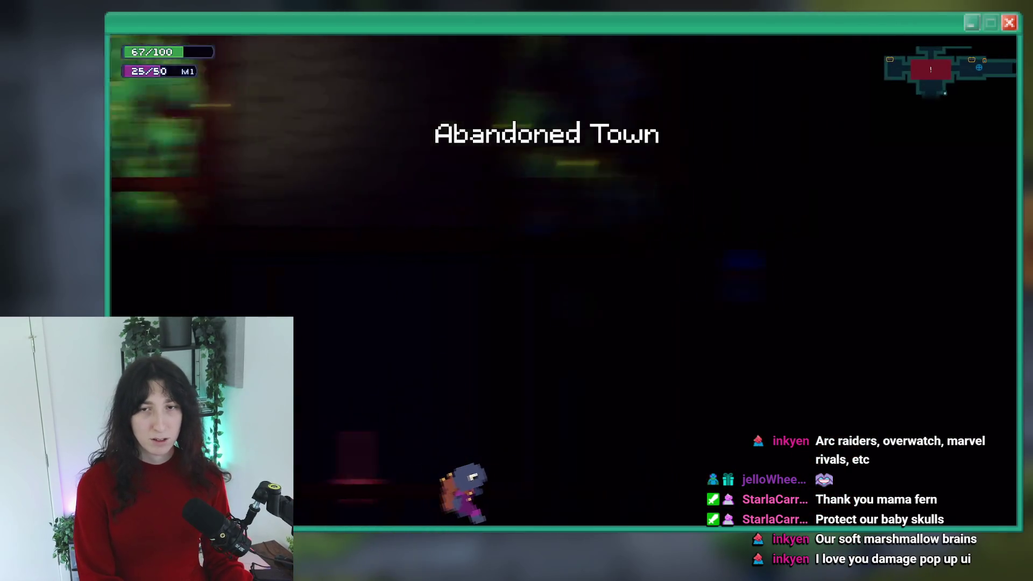
Fight the enemies up the corridor and down into the lower passage, dashing past the purple enemy
key(w)
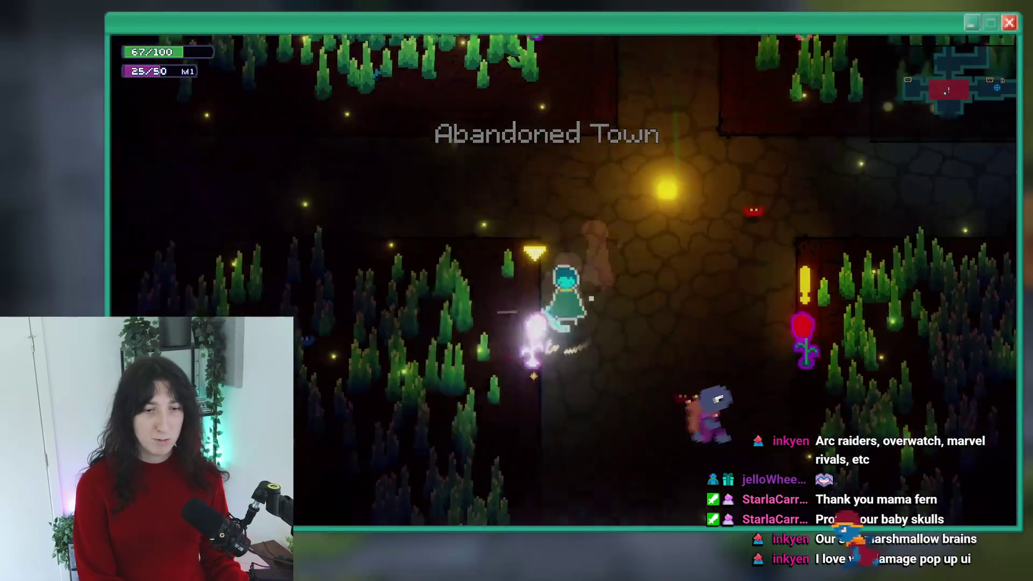
key(w)
key(d)
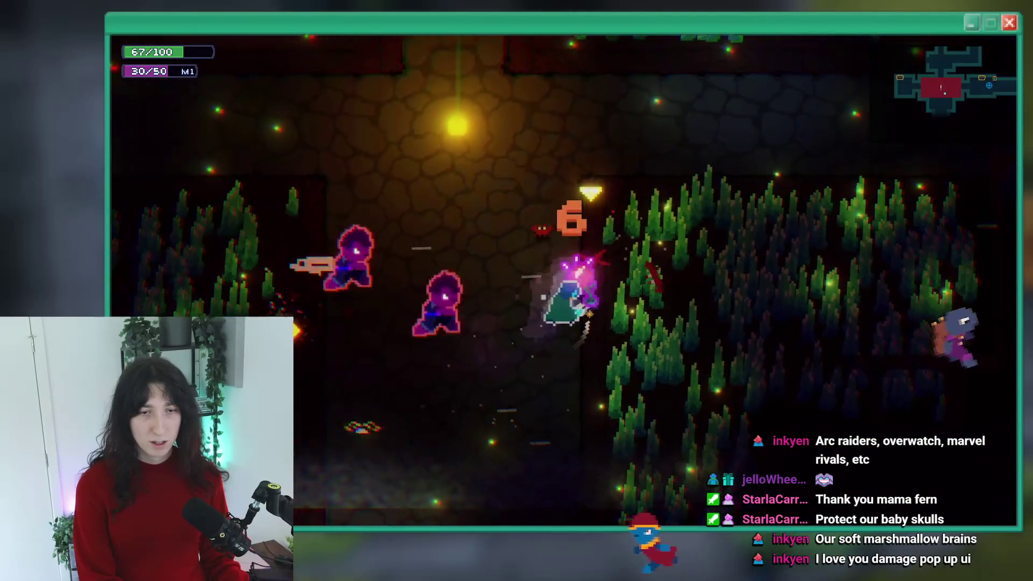
key(w)
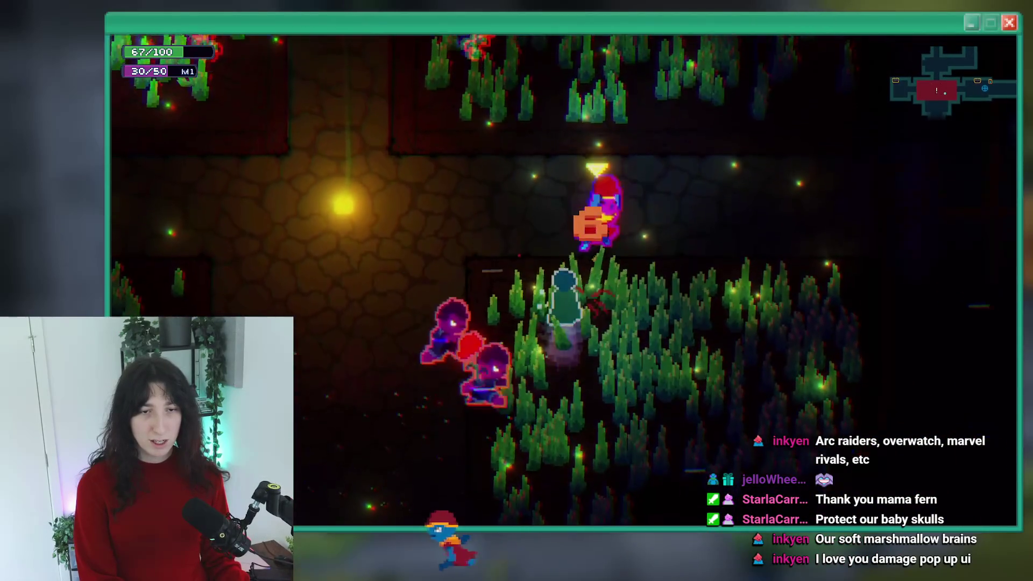
key(s)
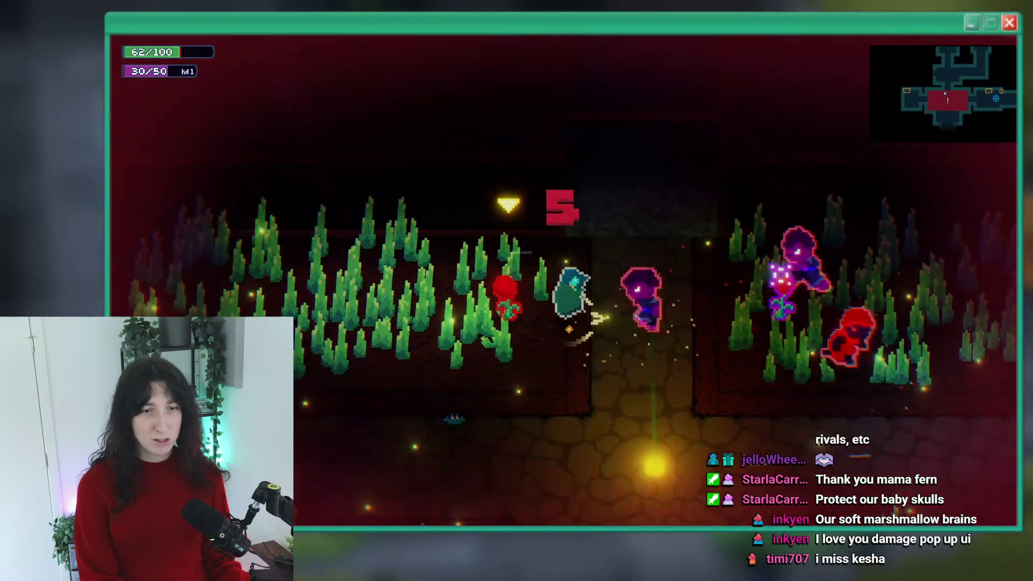
key(a)
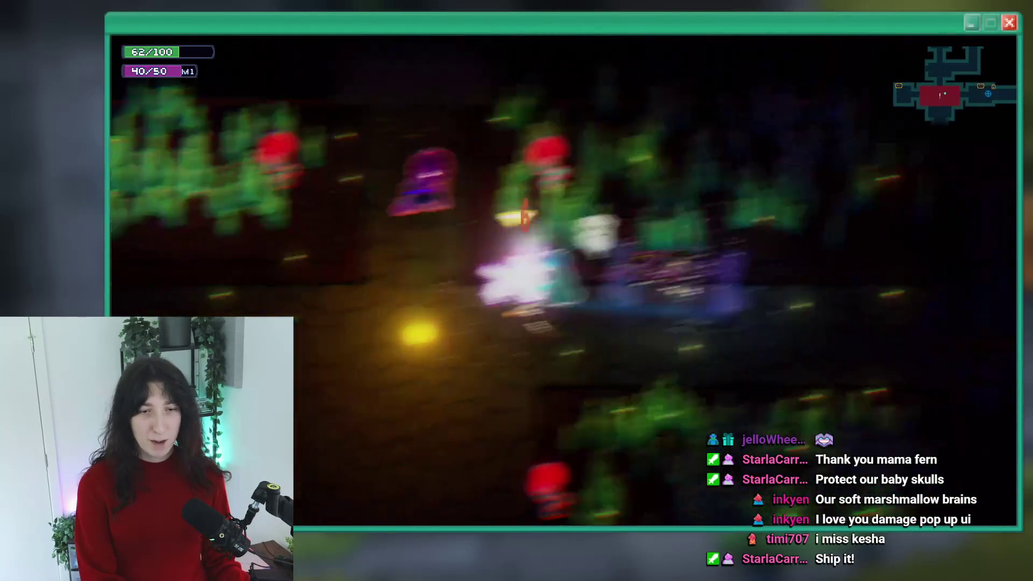
key(a)
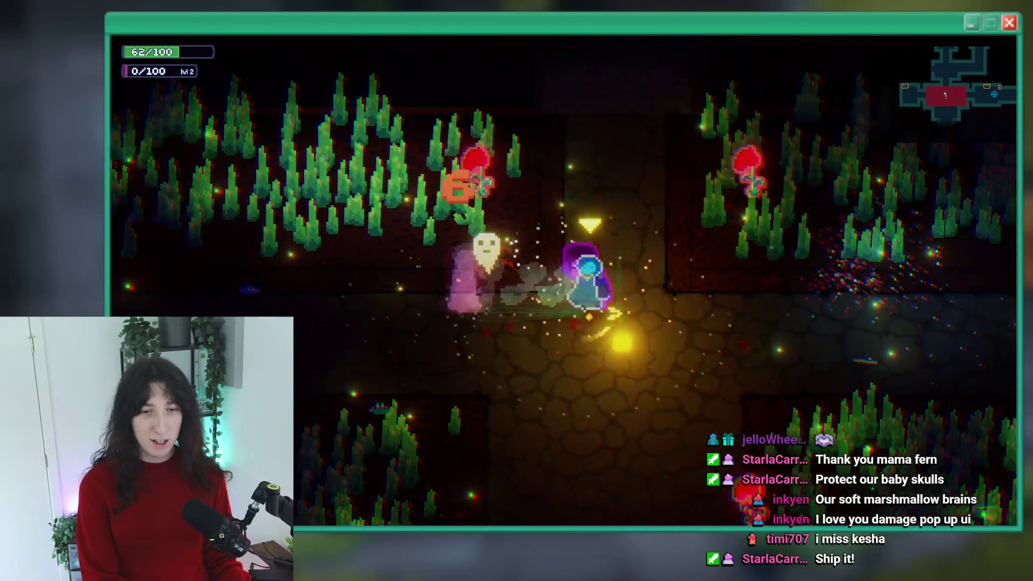
key(a)
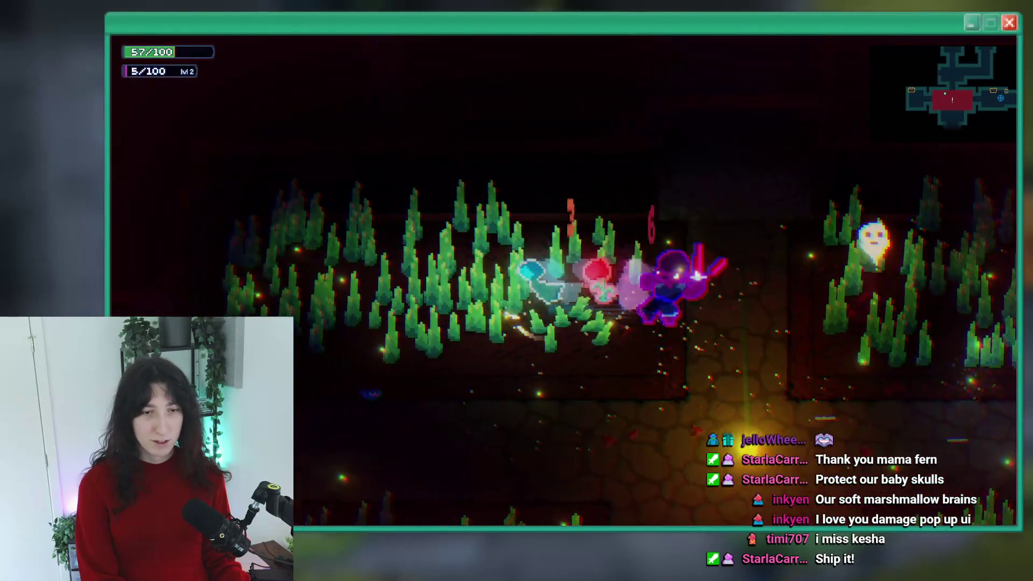
key(d)
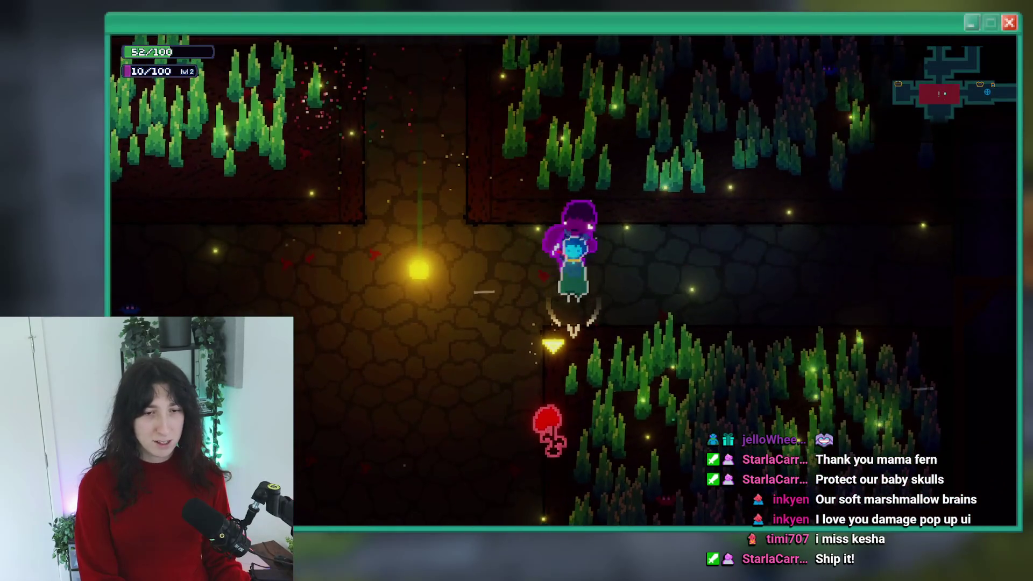
Finish off the pink enemy at the crossroads and dismiss the Empowered Dash popup
key(a)
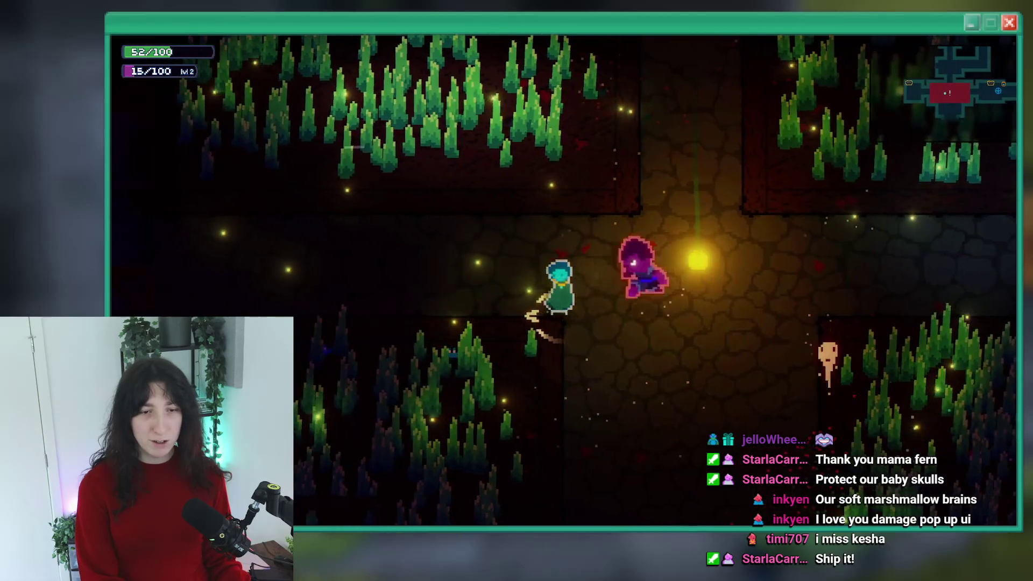
key(a)
key(d)
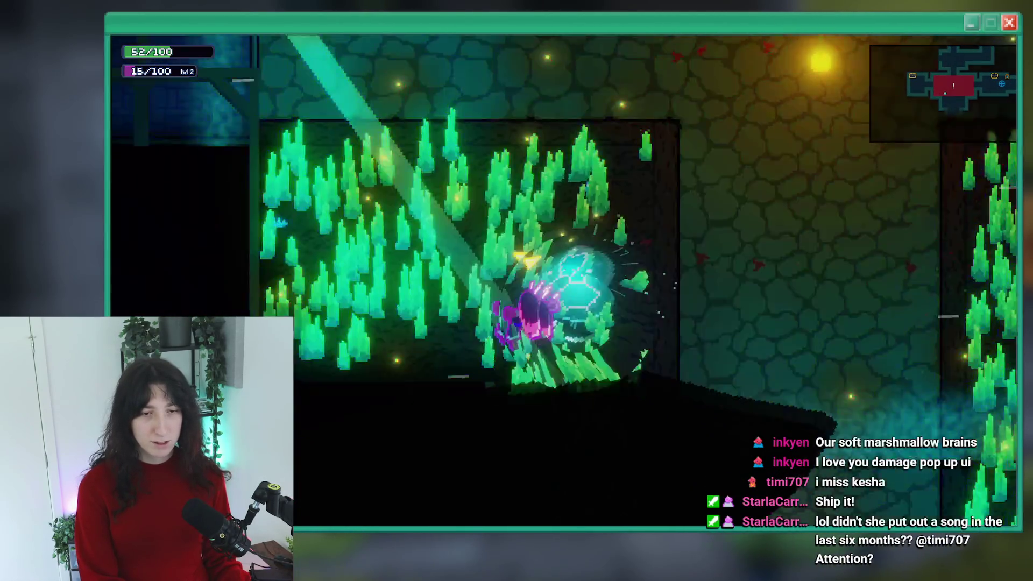
key(a)
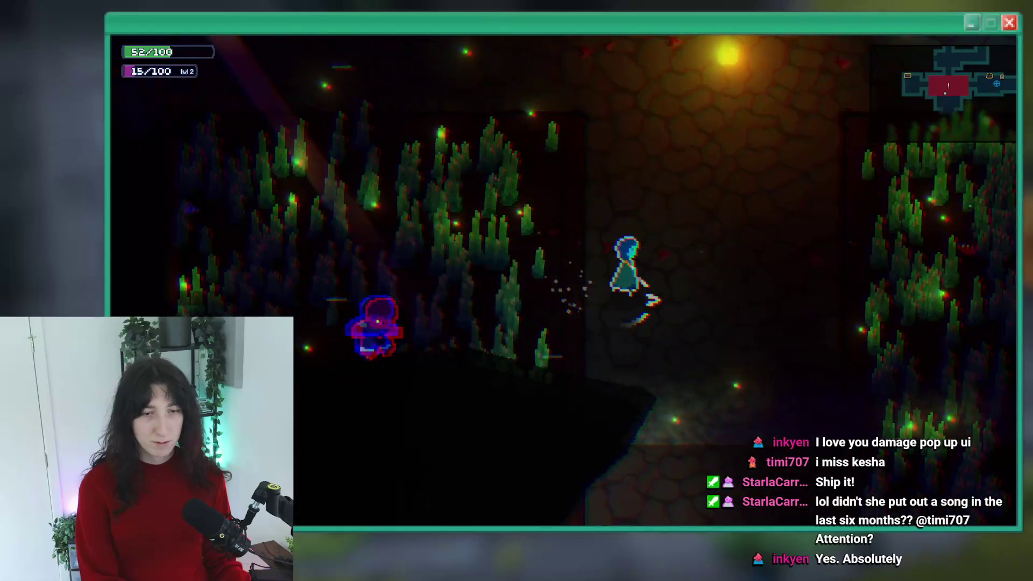
key(d)
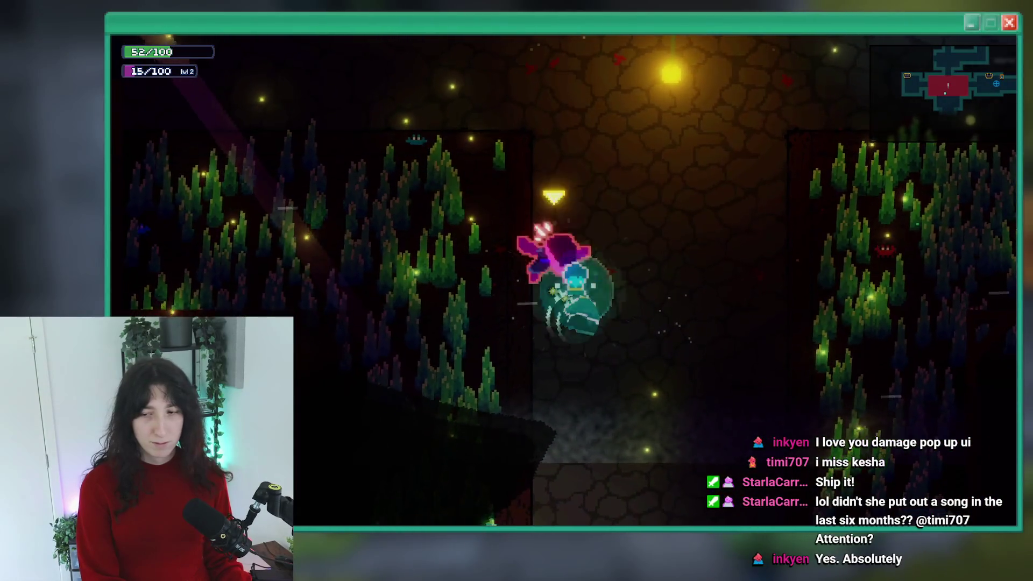
key(Tab)
key(Tab)
key(w)
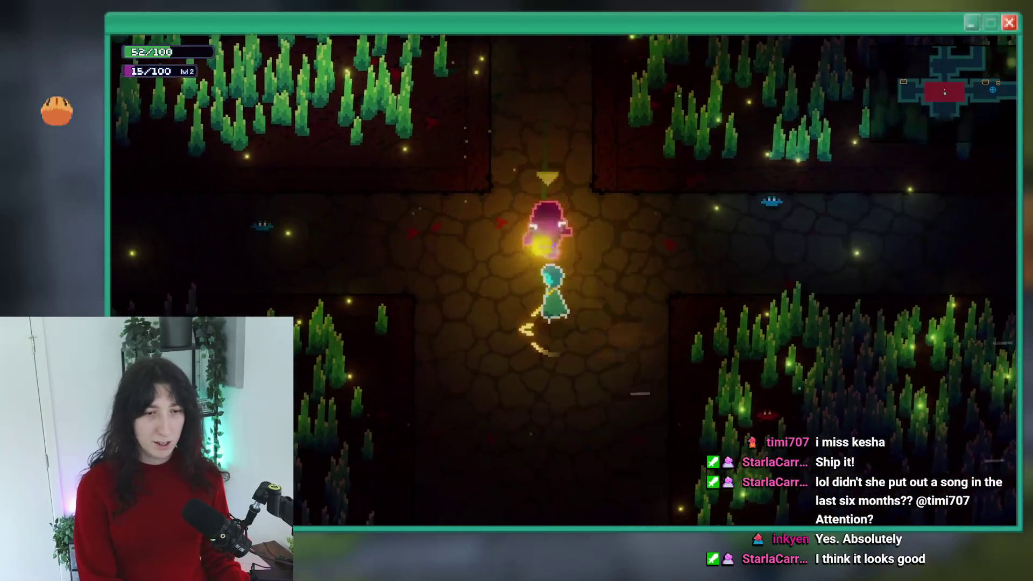
key(w)
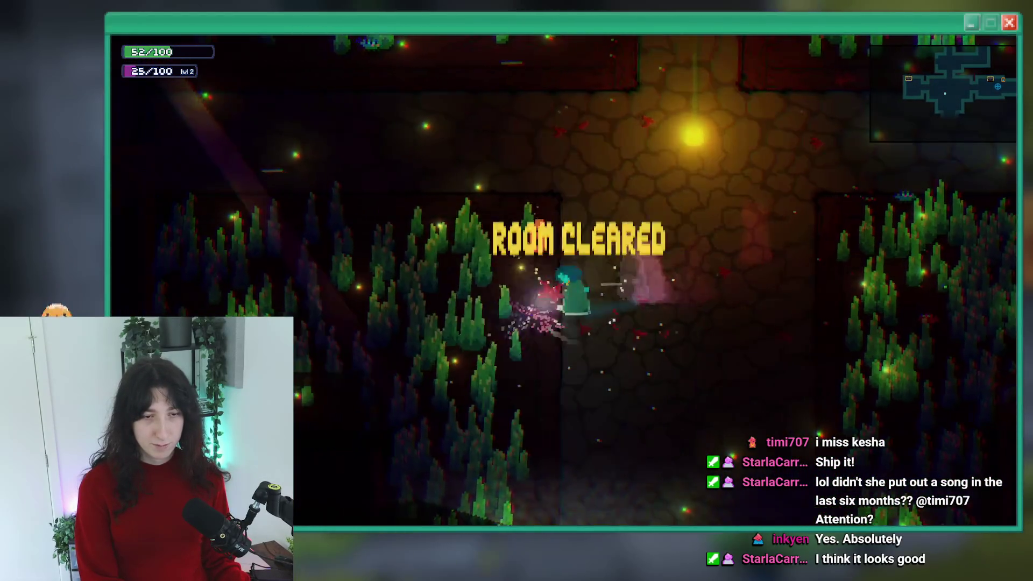
key(BackSpace)
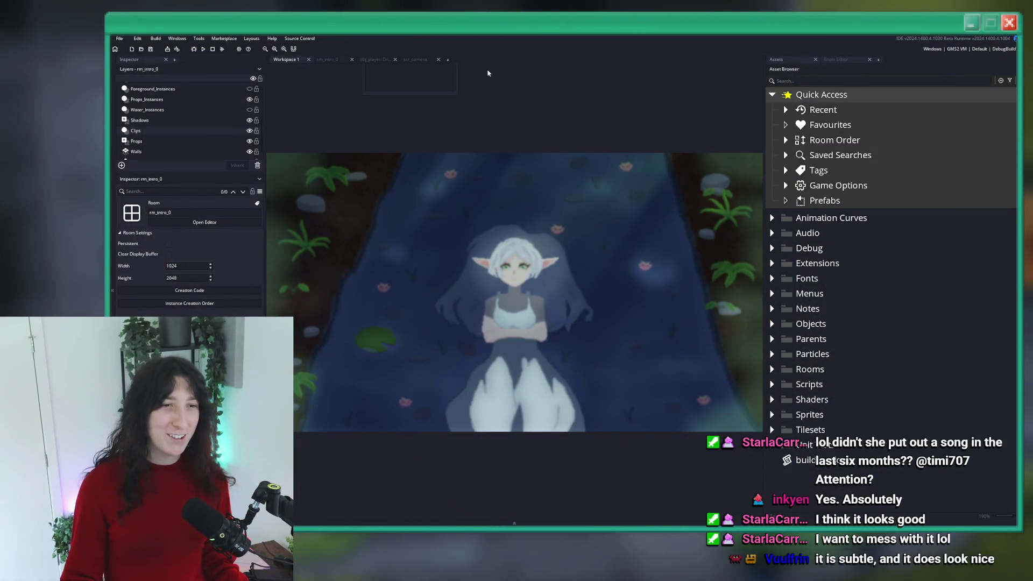
Briefly open and close obj_player's Draw code, then switch to GitHub Desktop's 3 pending changes
click(375, 60)
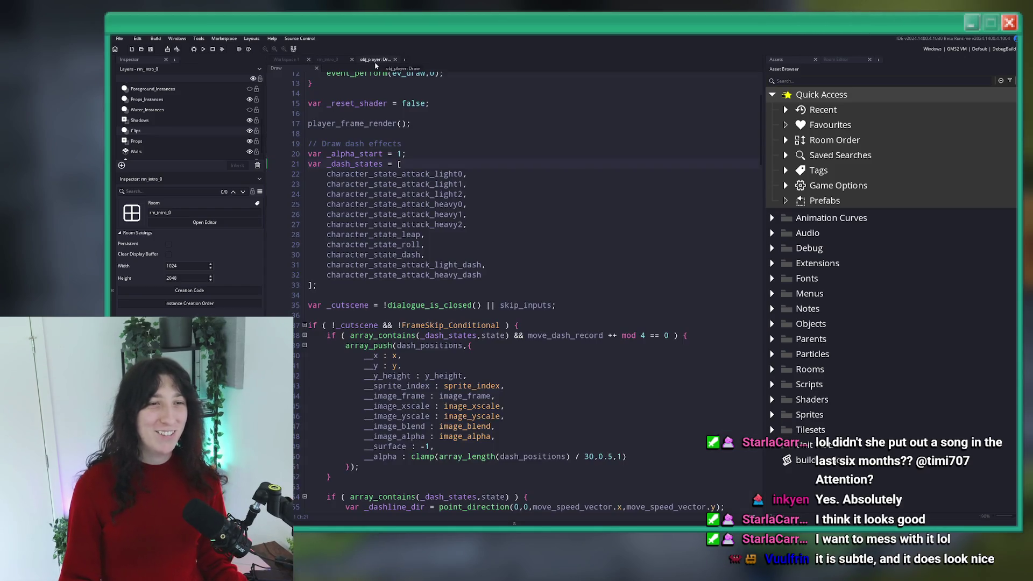
click(395, 60)
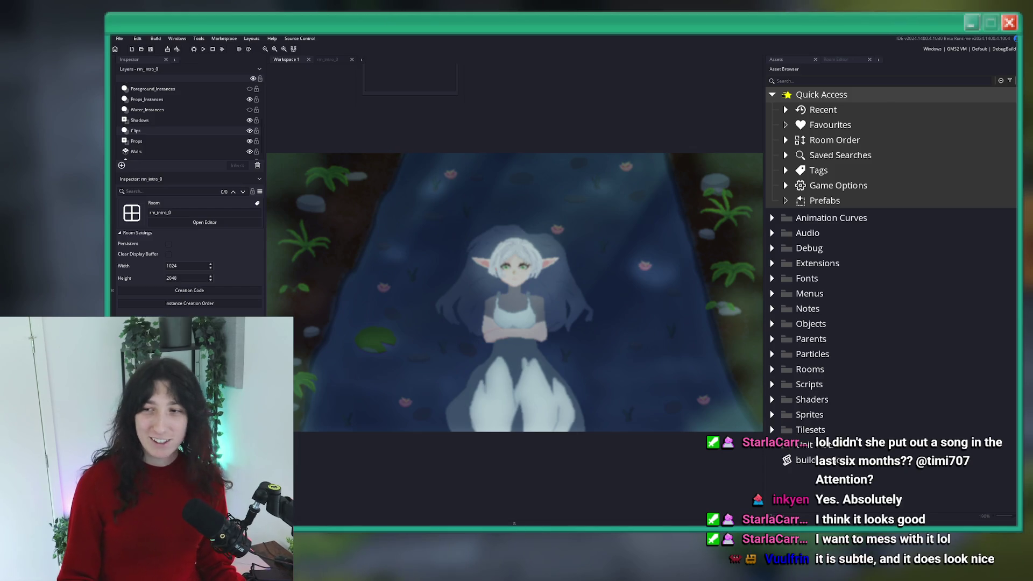
key(alt+Tab)
click(320, 323)
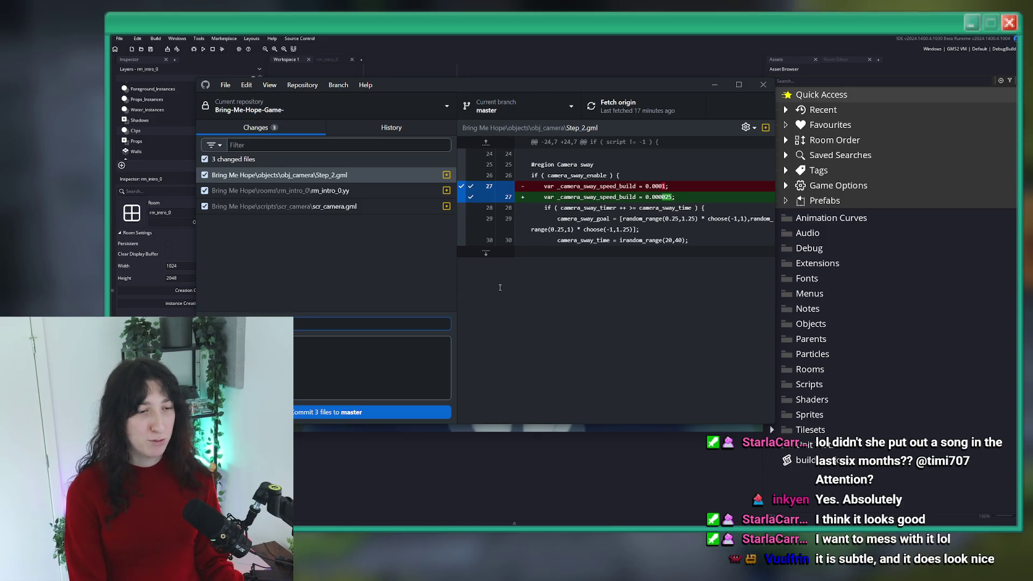
Review the diffs of rm_intro_0.yy, scr_camera.gml and Step_2.gml
click(257, 189)
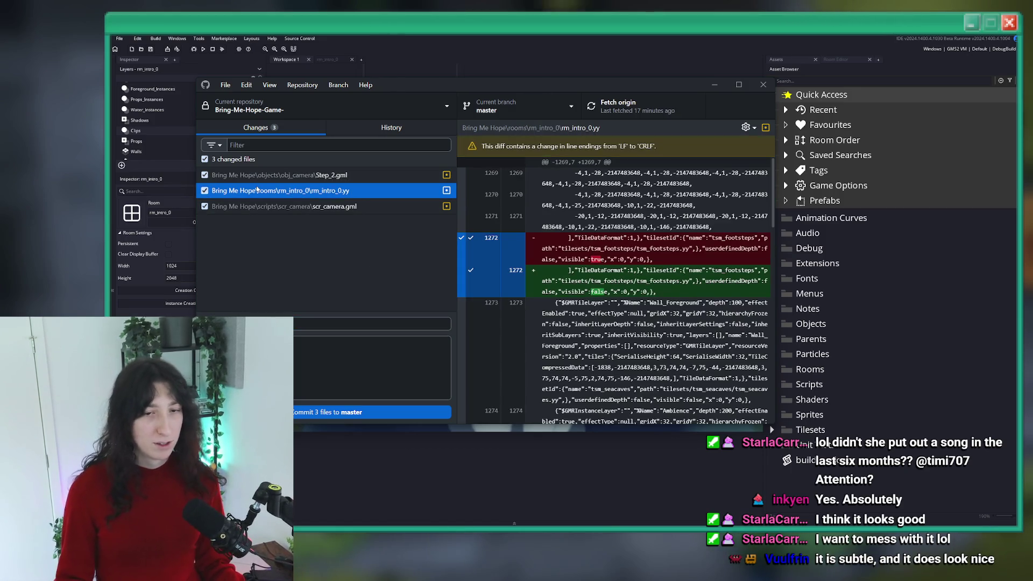
click(258, 206)
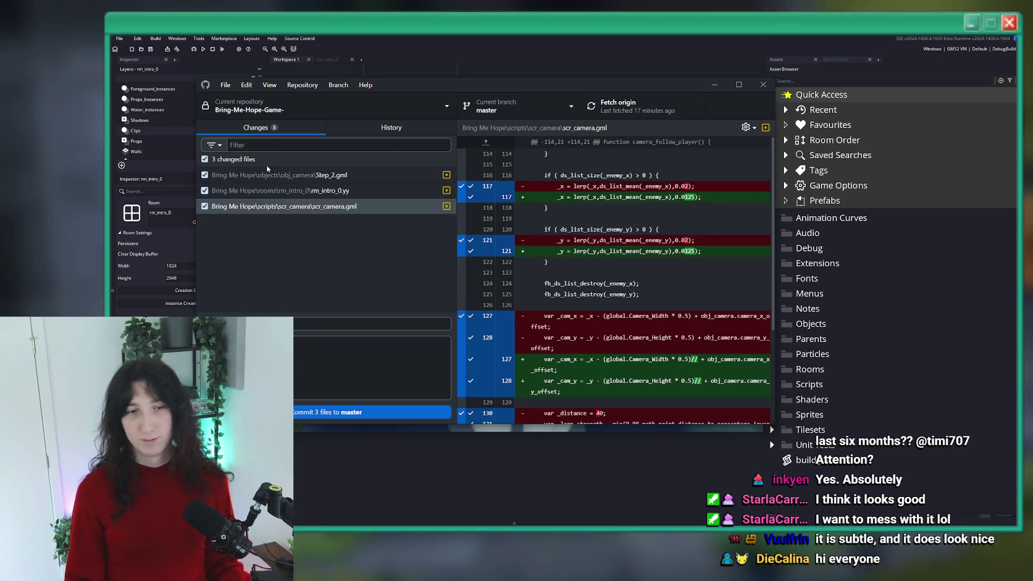
click(267, 172)
click(258, 206)
click(258, 191)
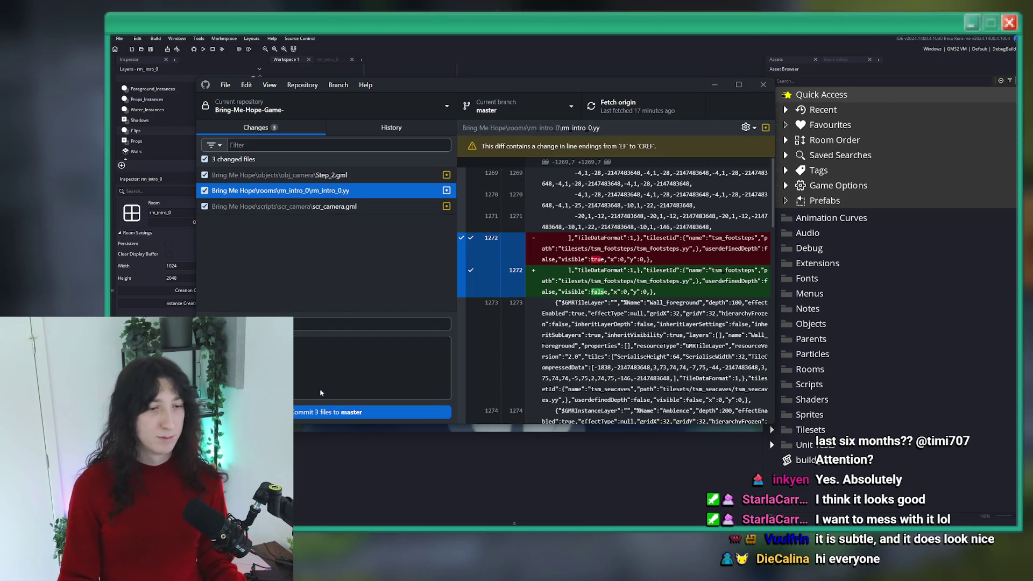
Commit the 3 files to master, push to origin, and return to GameMaker
click(323, 411)
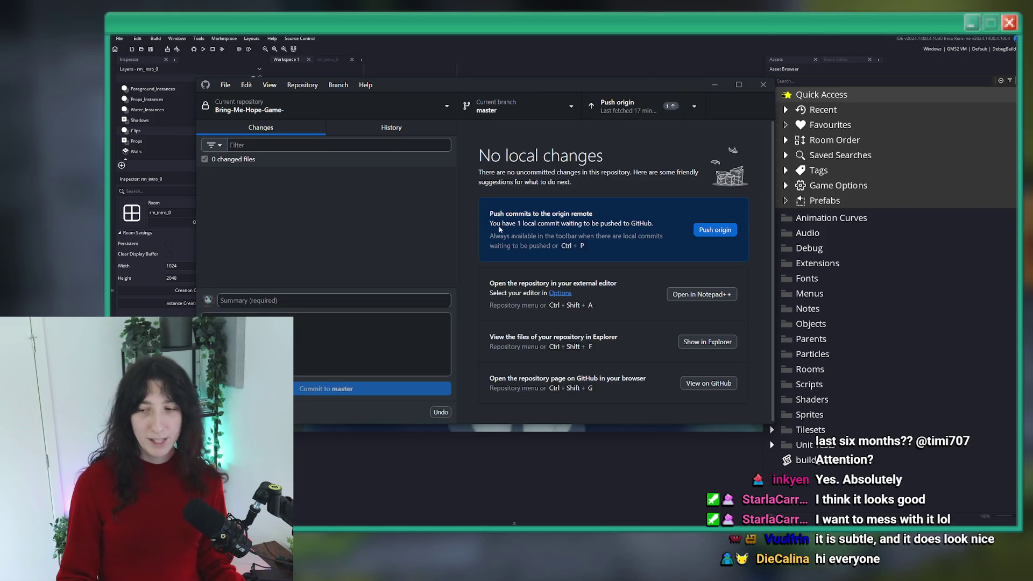
click(635, 106)
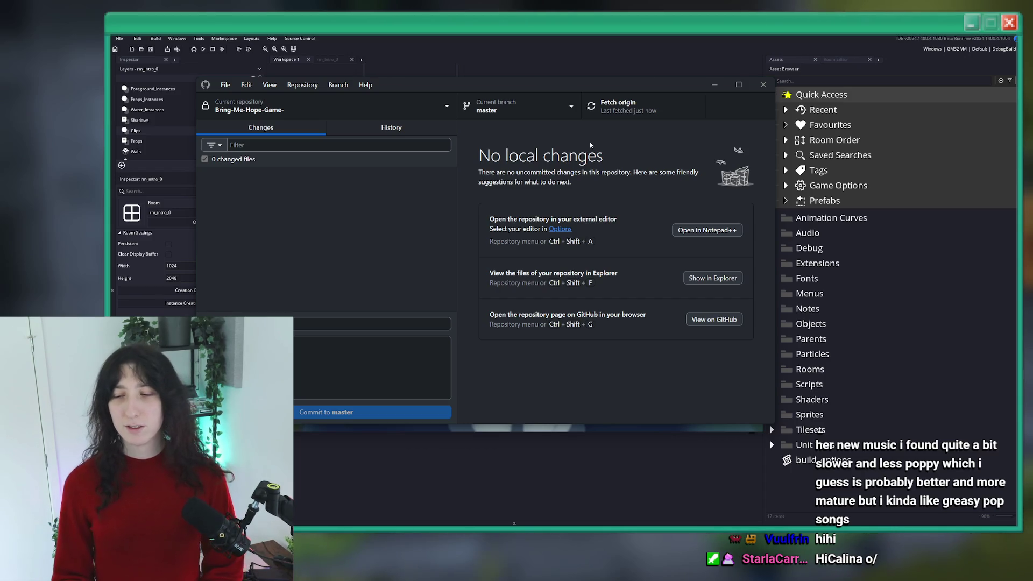
key(alt+Tab)
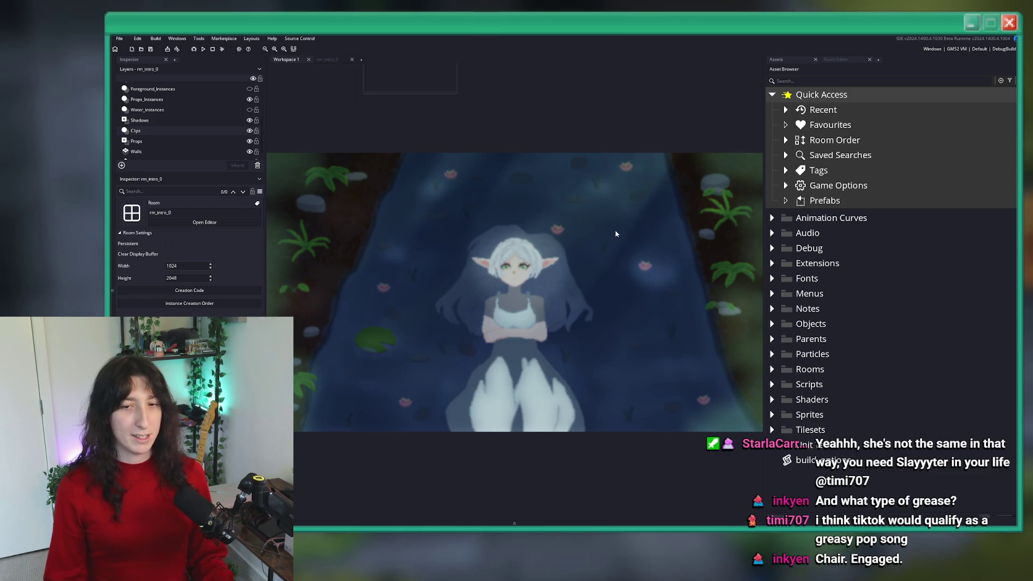
Open obj_betafishferal and its User Event 0 state functions code
double_click(463, 210)
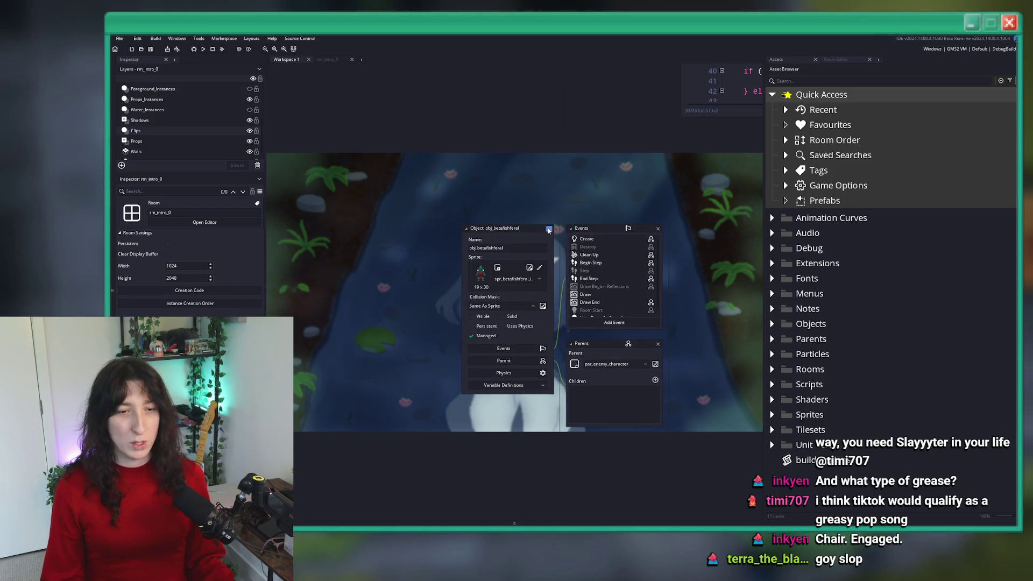
click(548, 230)
key(ctrl+t)
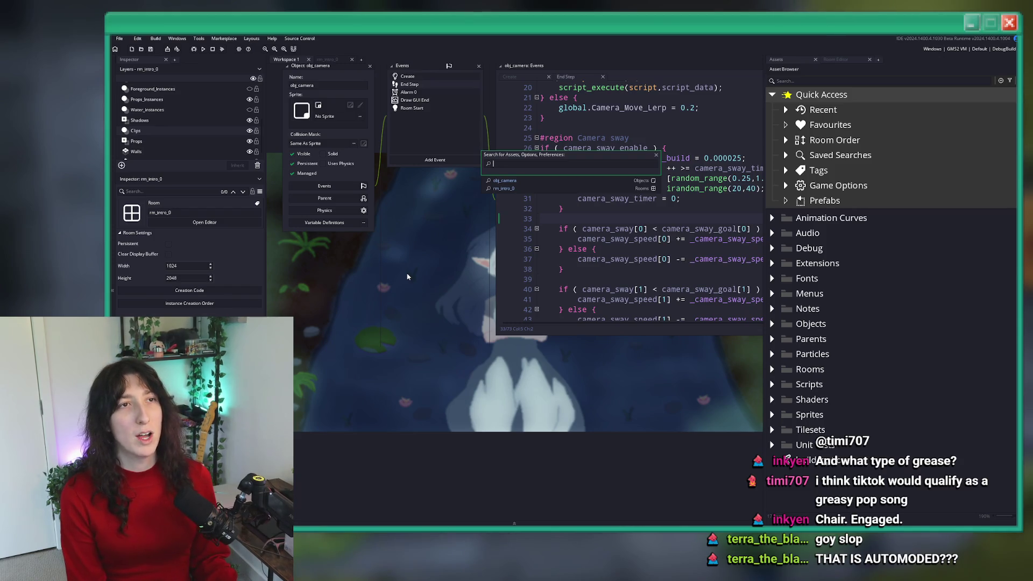
text(betafish)
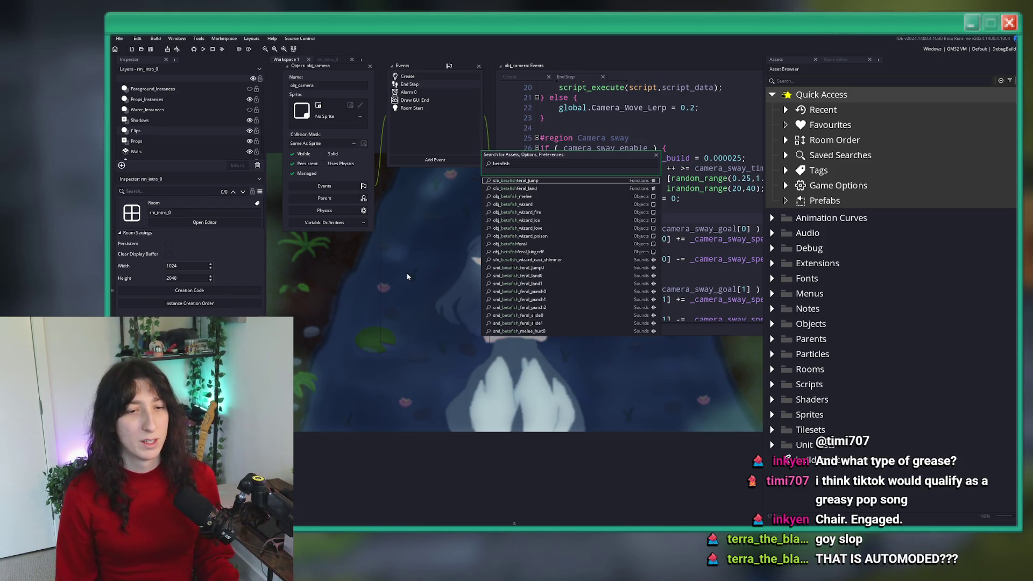
key(Down)
key(Down)
key(Down)
key(Return)
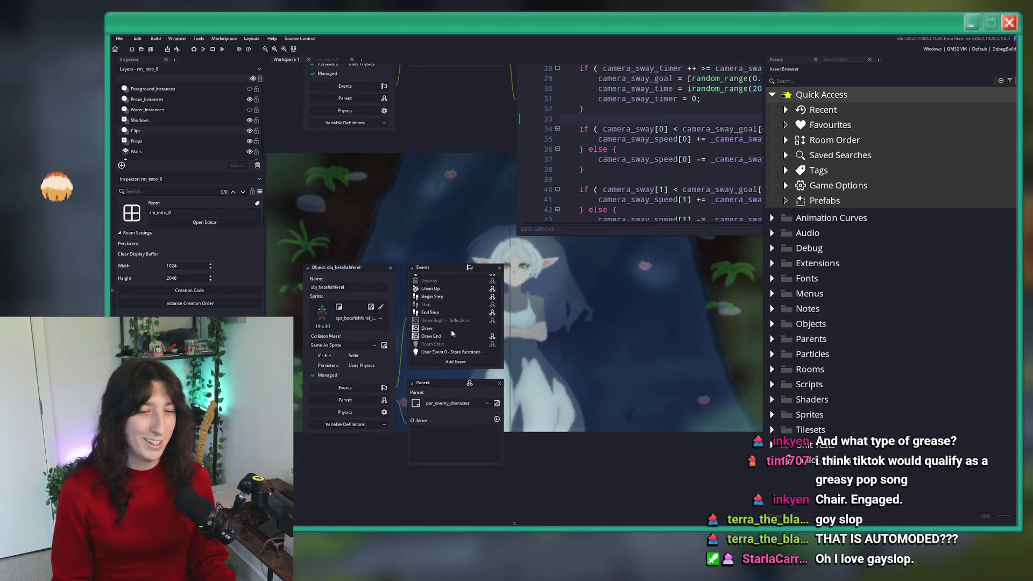
click(449, 351)
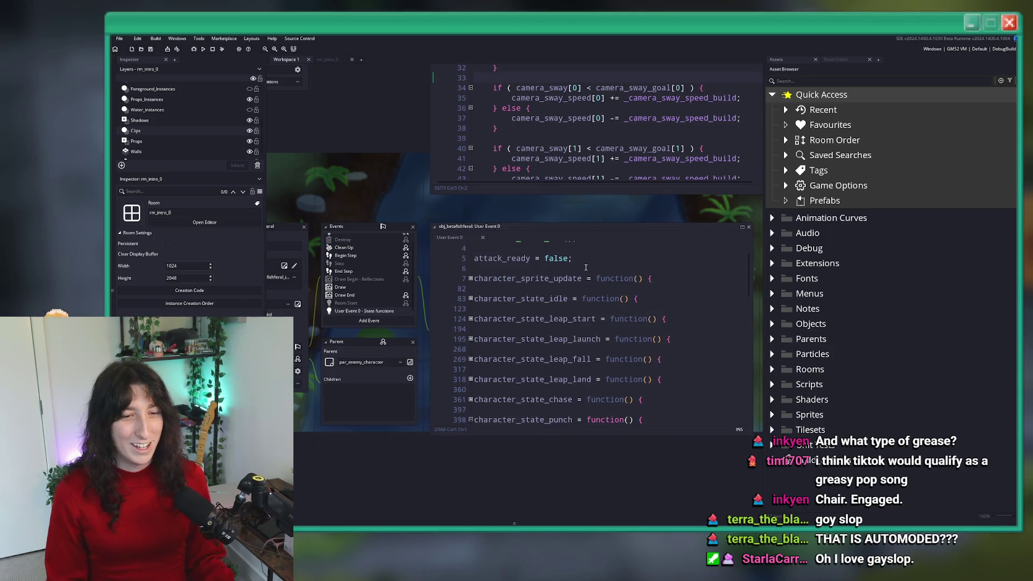
scroll(538, 258, down, 4)
click(538, 256)
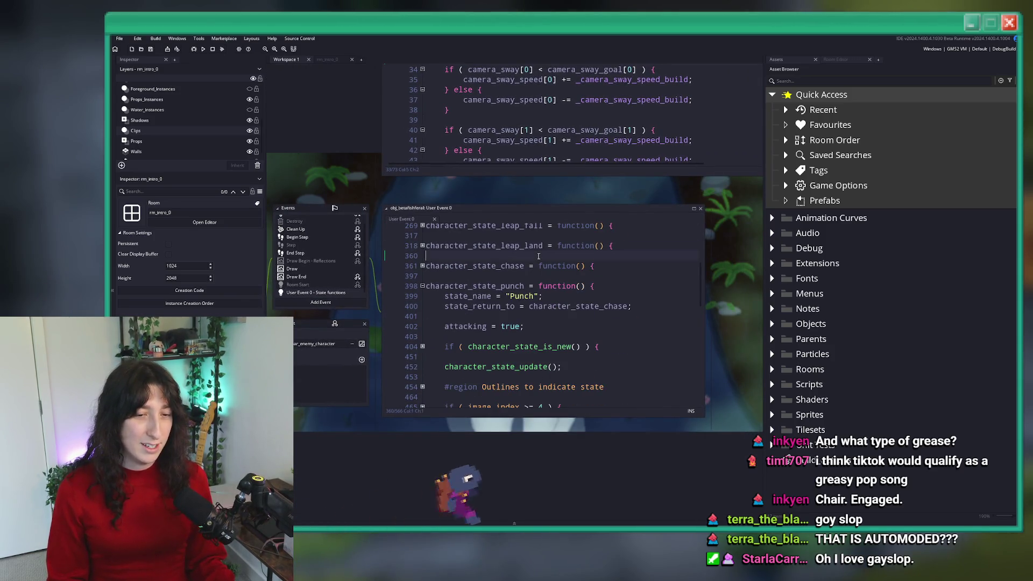
Search the project for character_state_stun
key(ctrl+f)
text(character_state_stun)
key(Return)
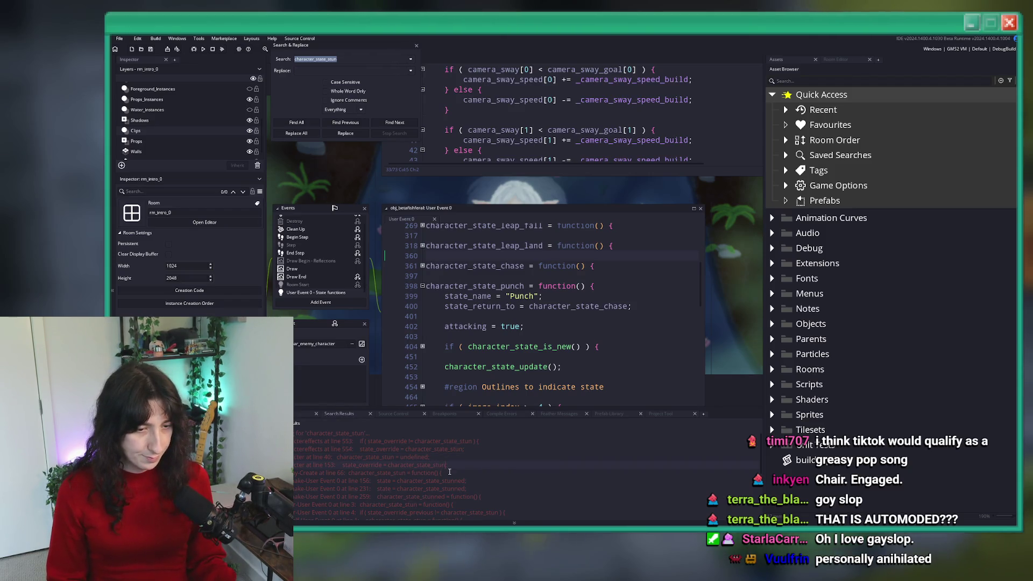
Open the character_state_stun definition in par_enemy Create, maximized, around line 73
double_click(450, 472)
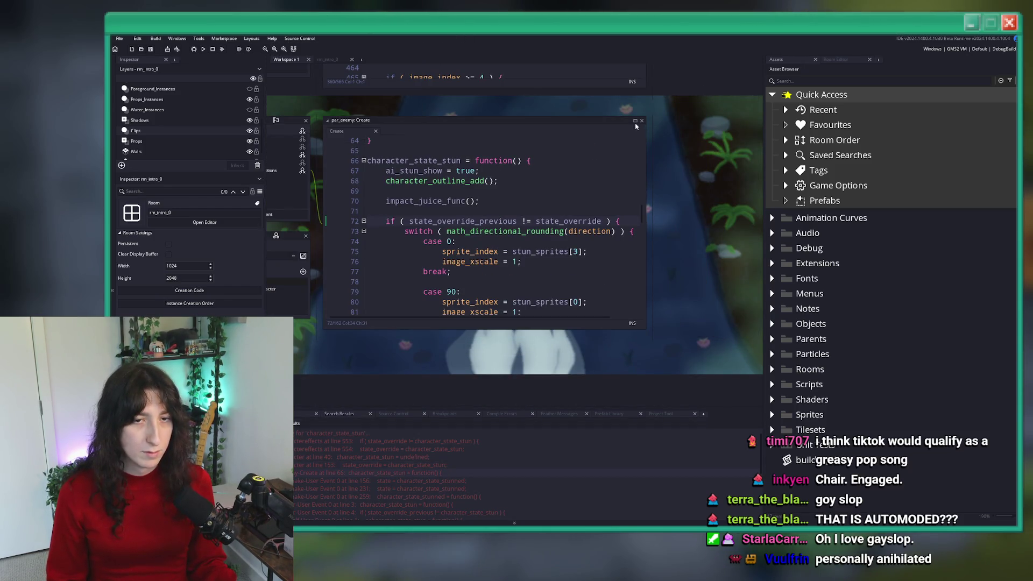
click(635, 121)
scroll(515, 155, up, 1)
click(538, 197)
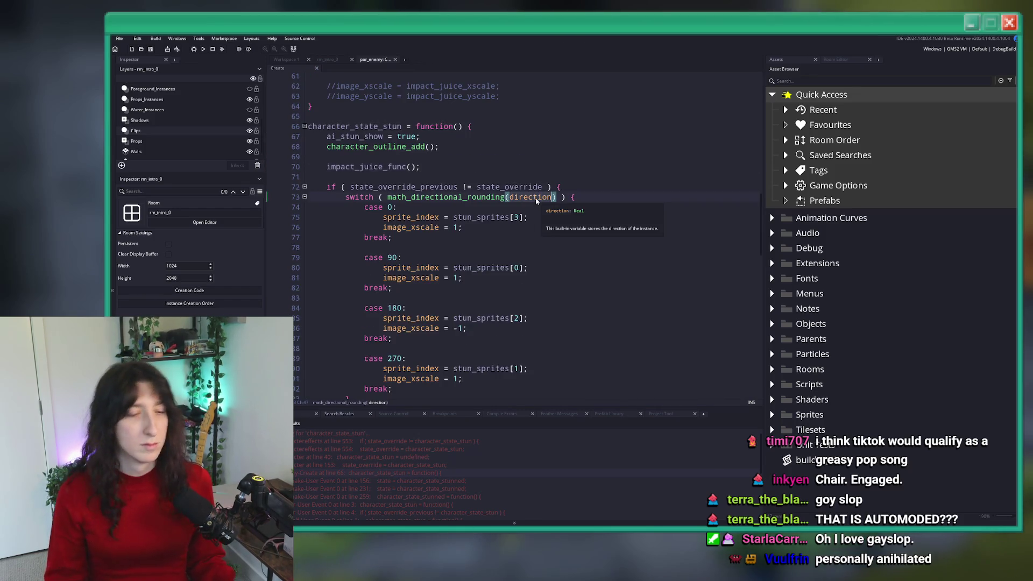
scroll(540, 199, down, 1)
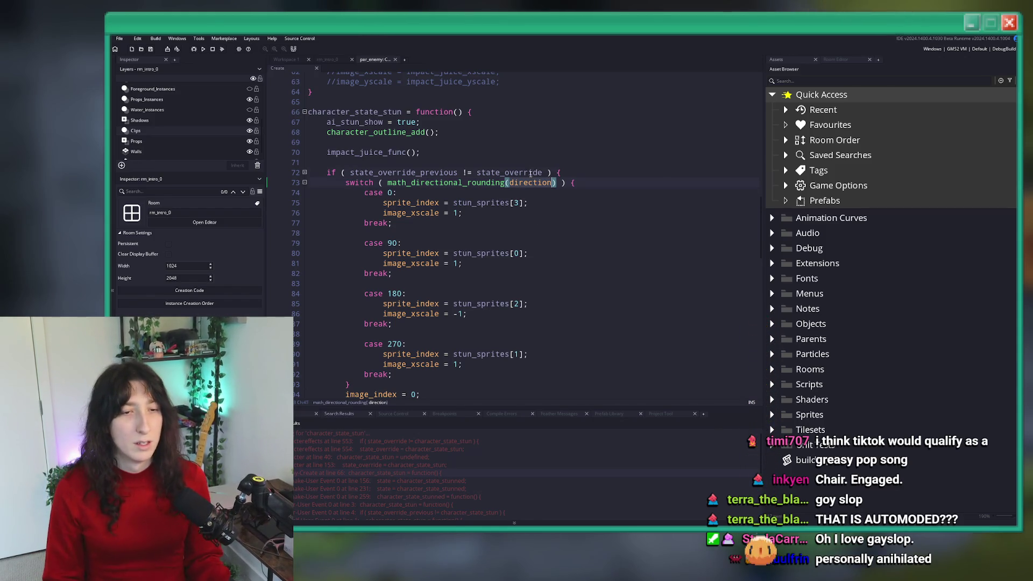
Add 'direction = point_direction(push_vector.x,push_vector.y,0,0);' before the facing switch and run a test build
key(Return)
text(direction)
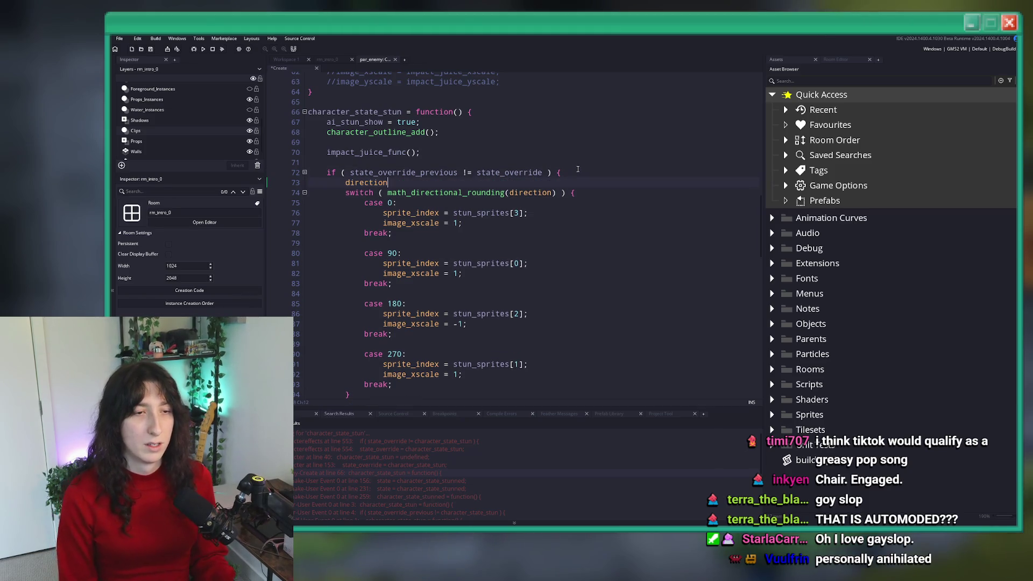
key(ctrl+z)
key(ctrl+y)
text( =)
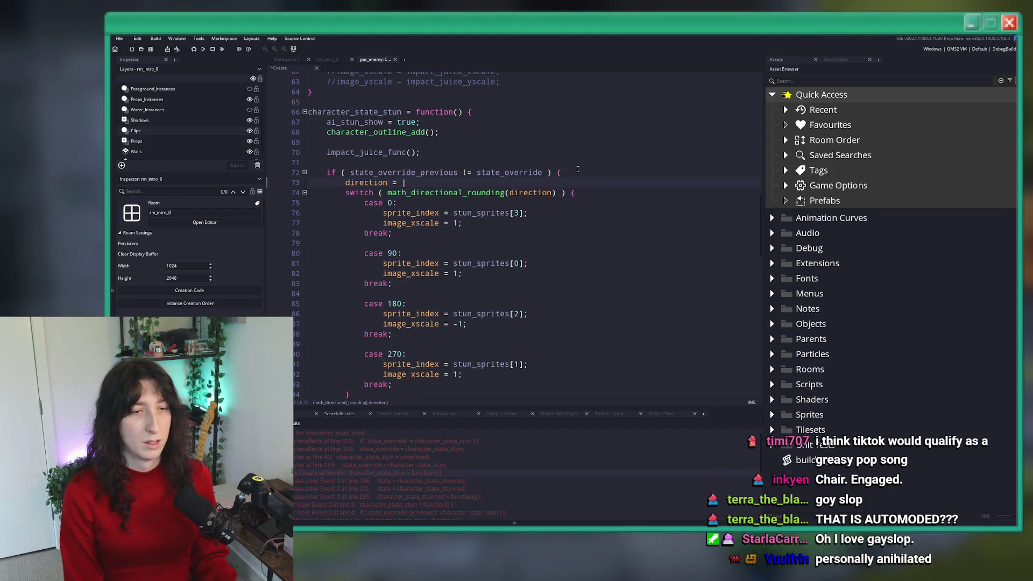
key(BackSpace)
key(BackSpace)
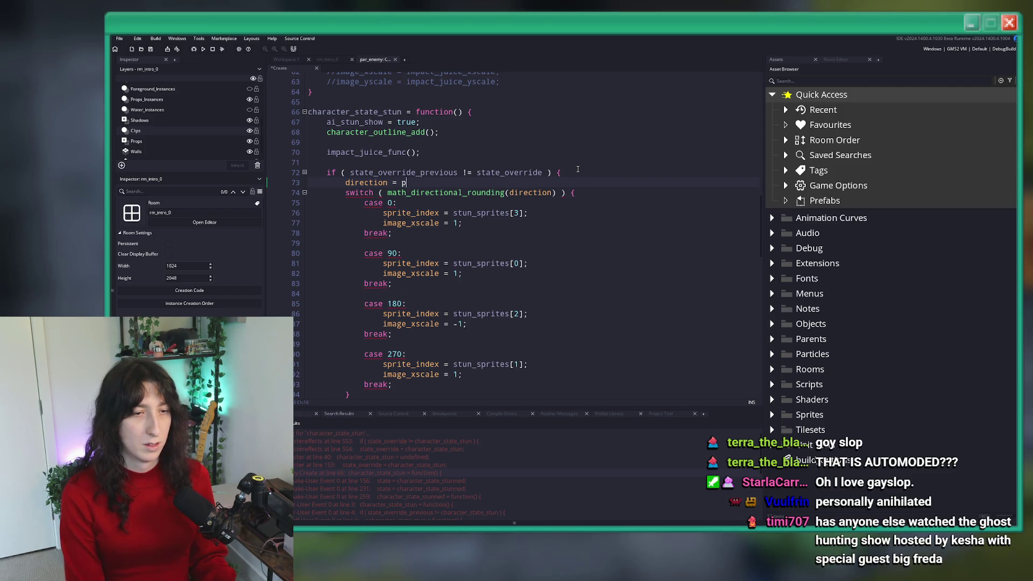
text(oint_direction()
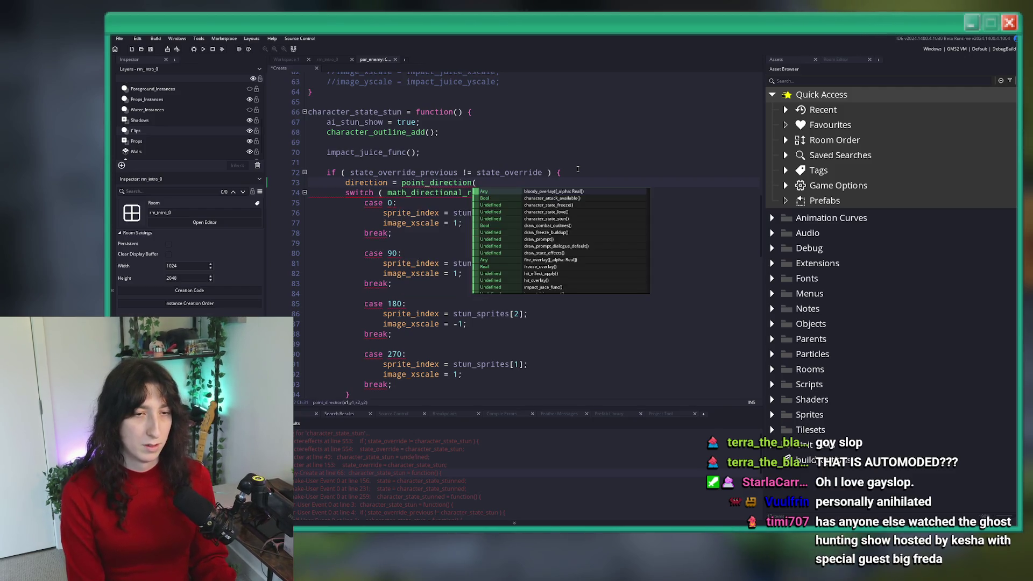
text(push_v)
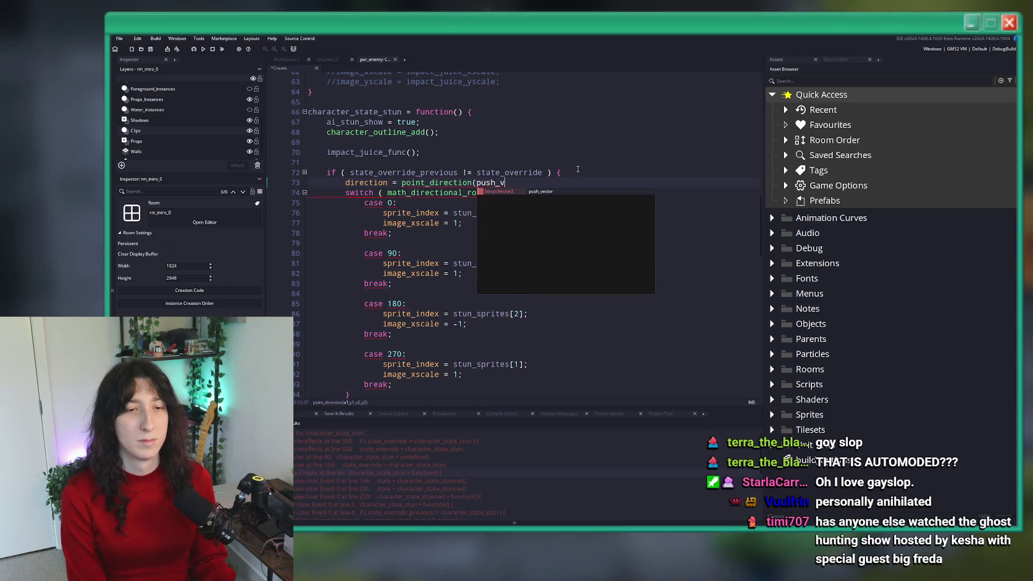
text(ector.x,)
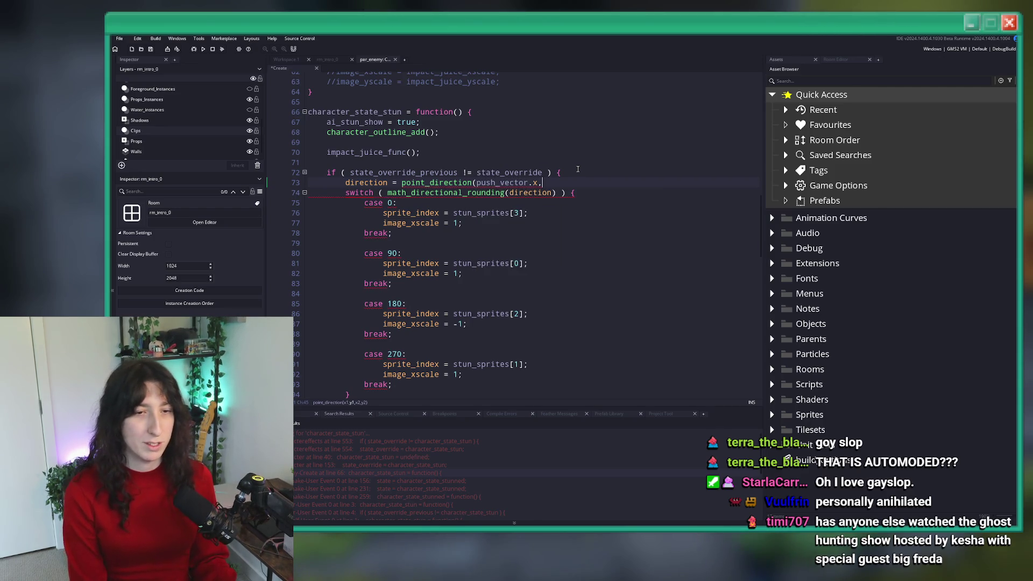
text(push_vecto)
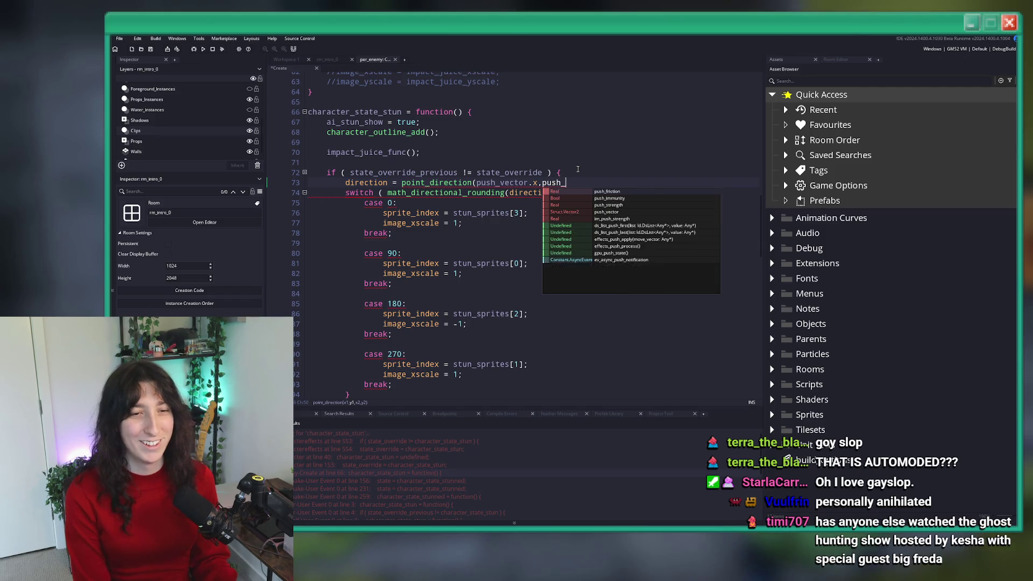
text(r.yh)
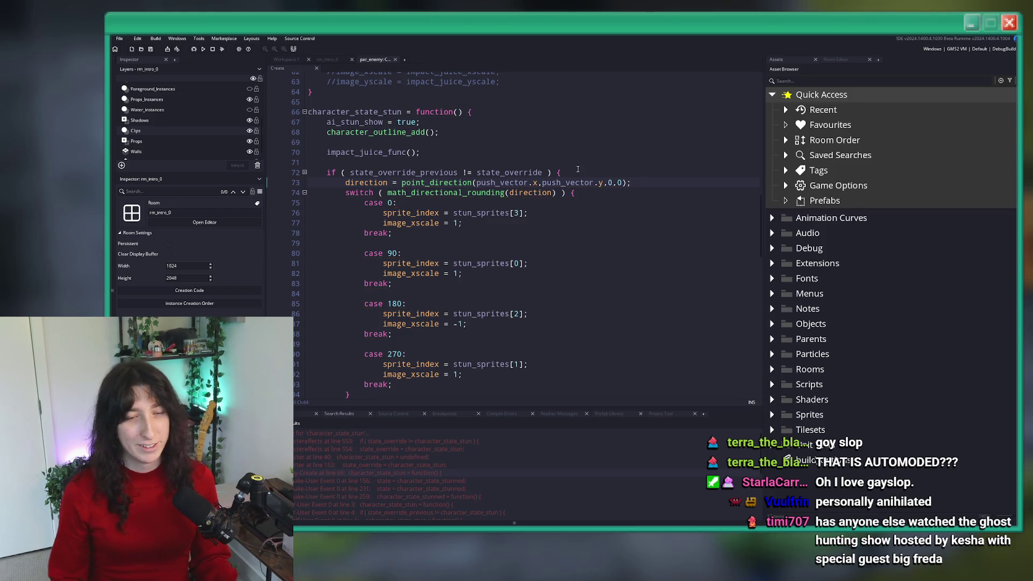
key(F5)
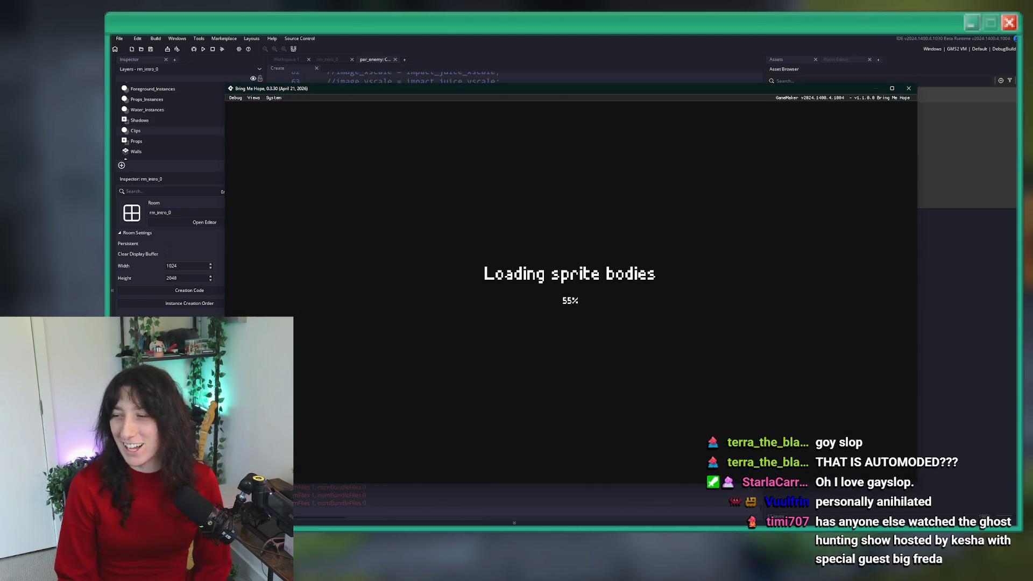
Start the game and use the debug console's room_goto to load Abandoned Town
key(Return)
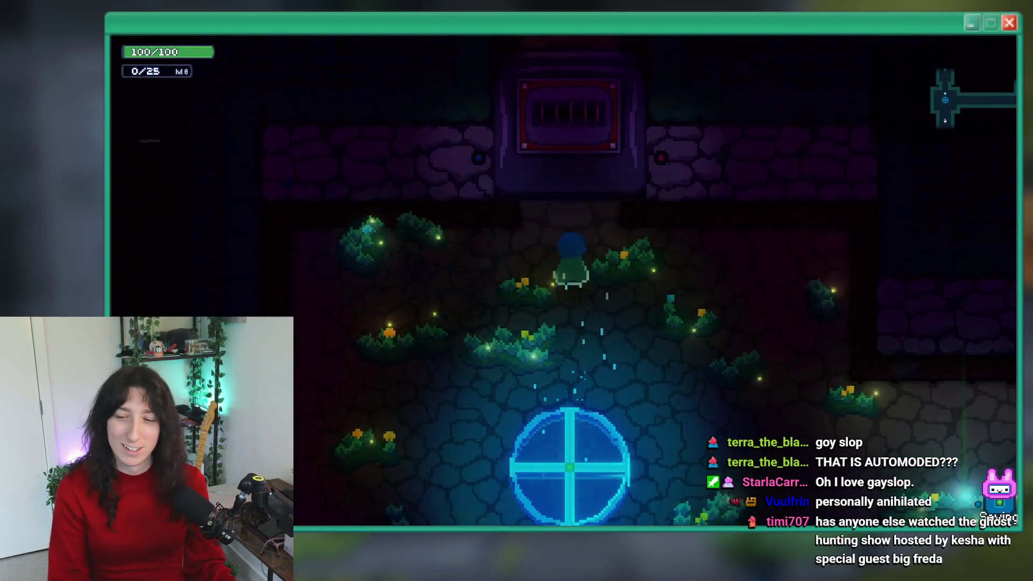
key(grave)
key(Return)
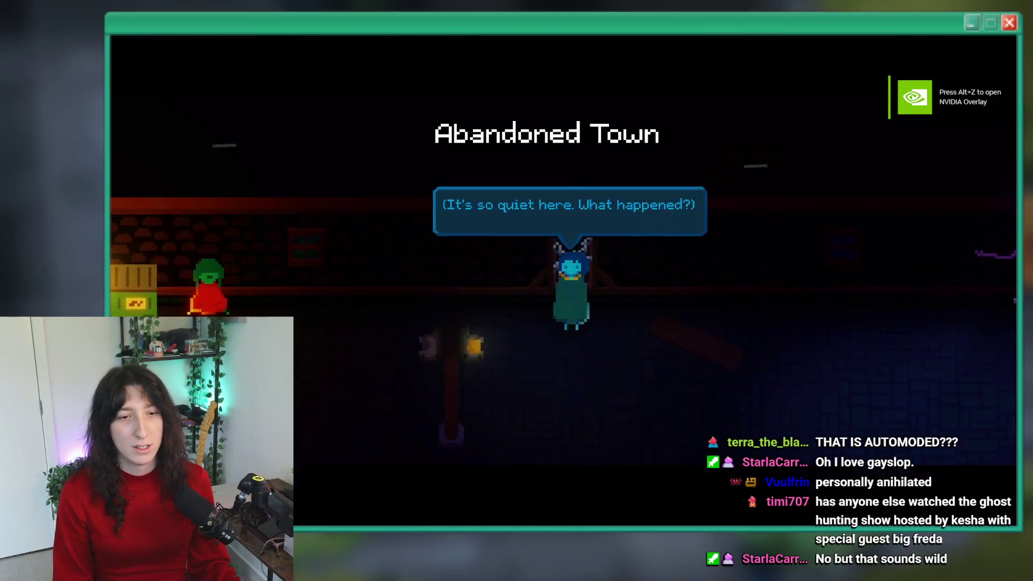
key(Return)
Fight the poison enemies and the pink slug with WASD, then stop the running game
key(s)
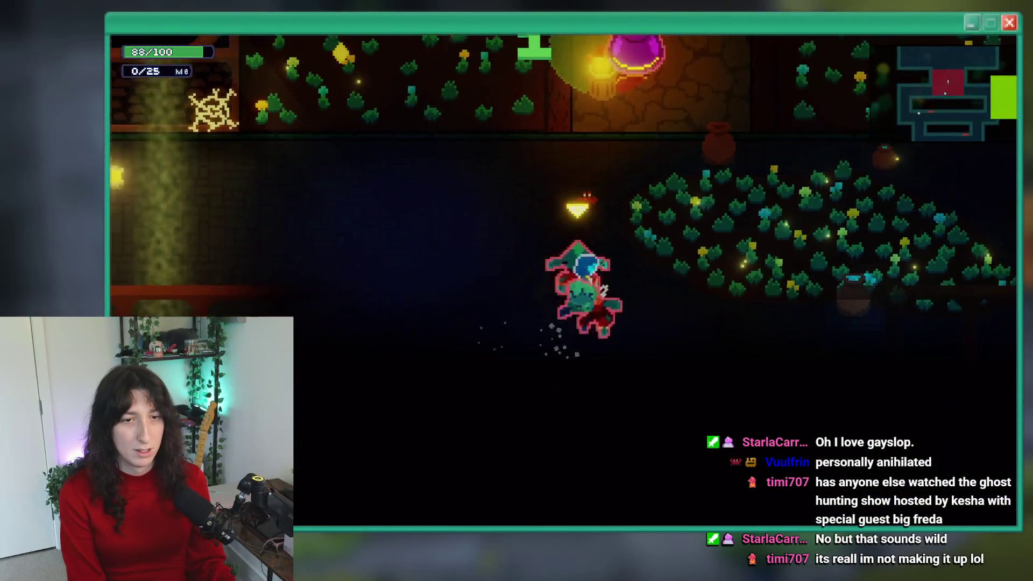
key(a)
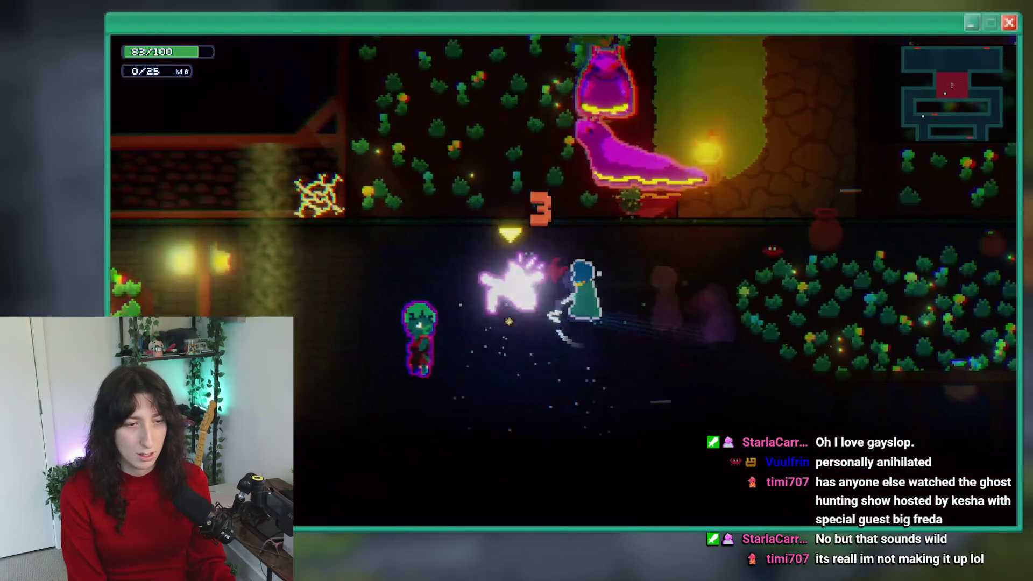
key(d)
key(s)
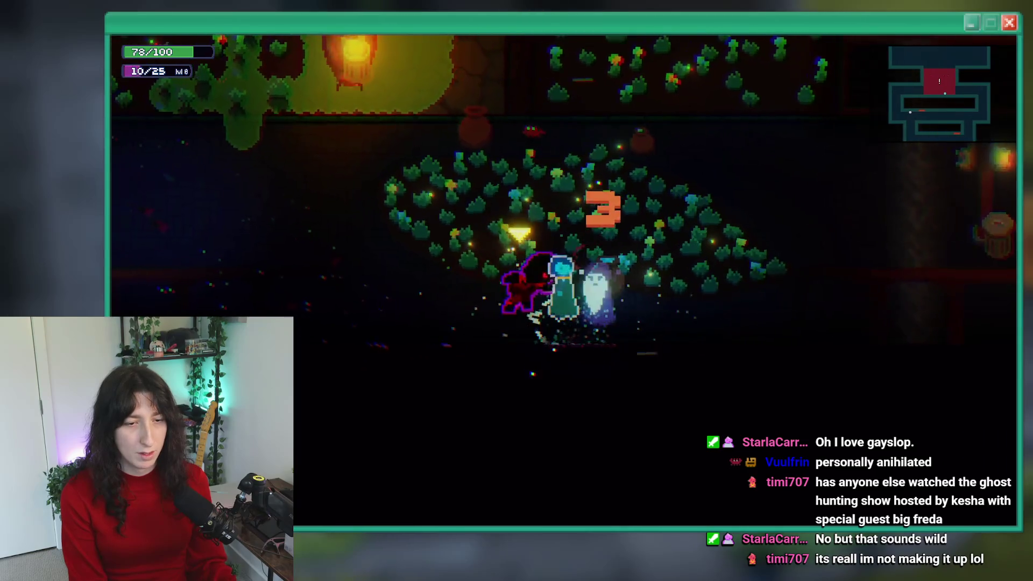
key(w)
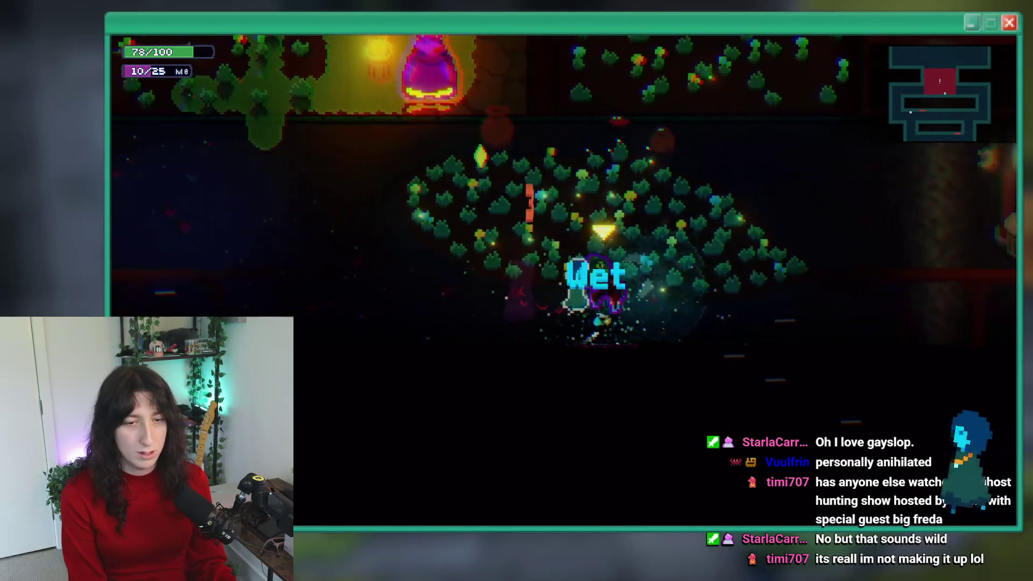
key(a)
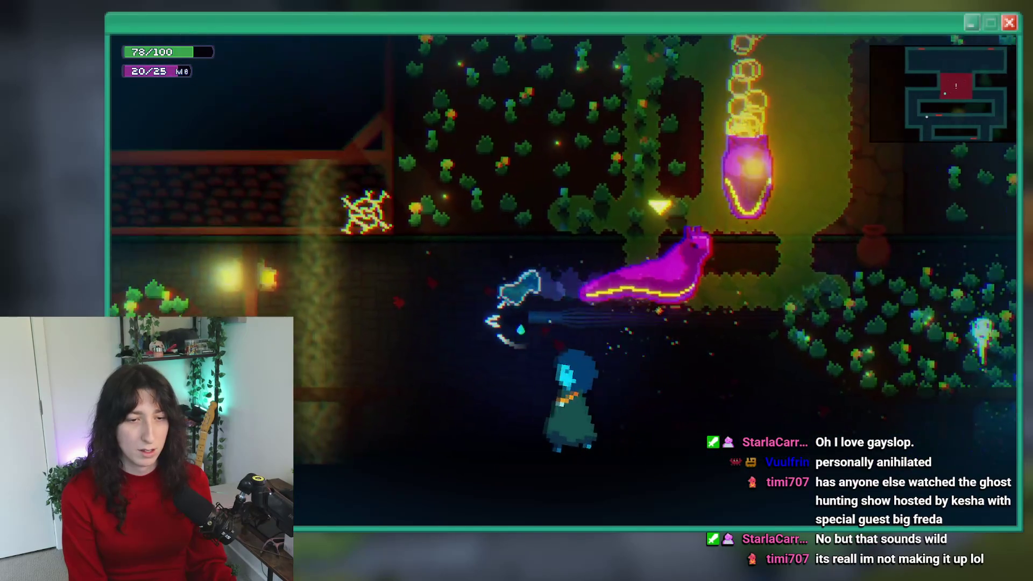
key(d)
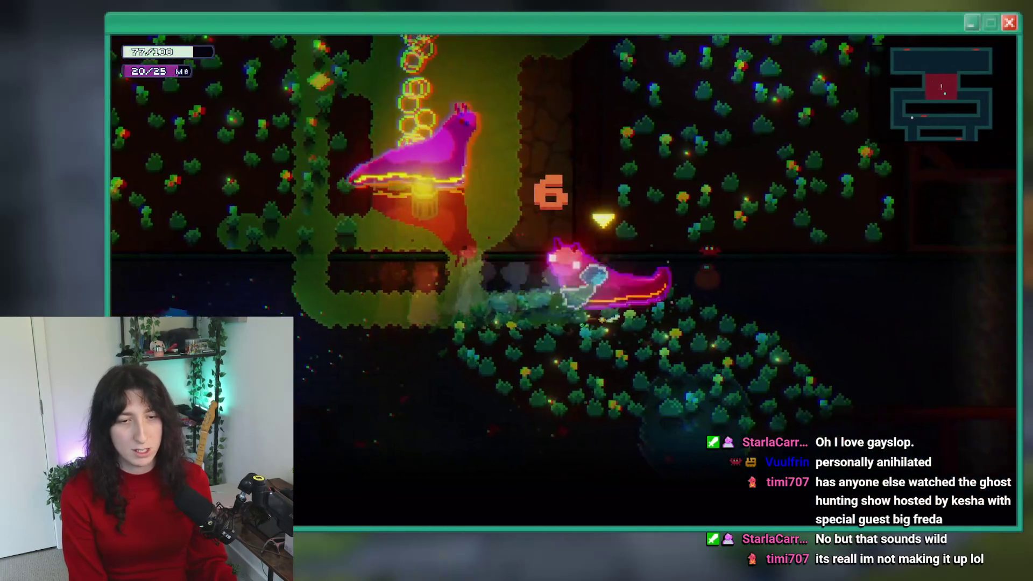
key(w)
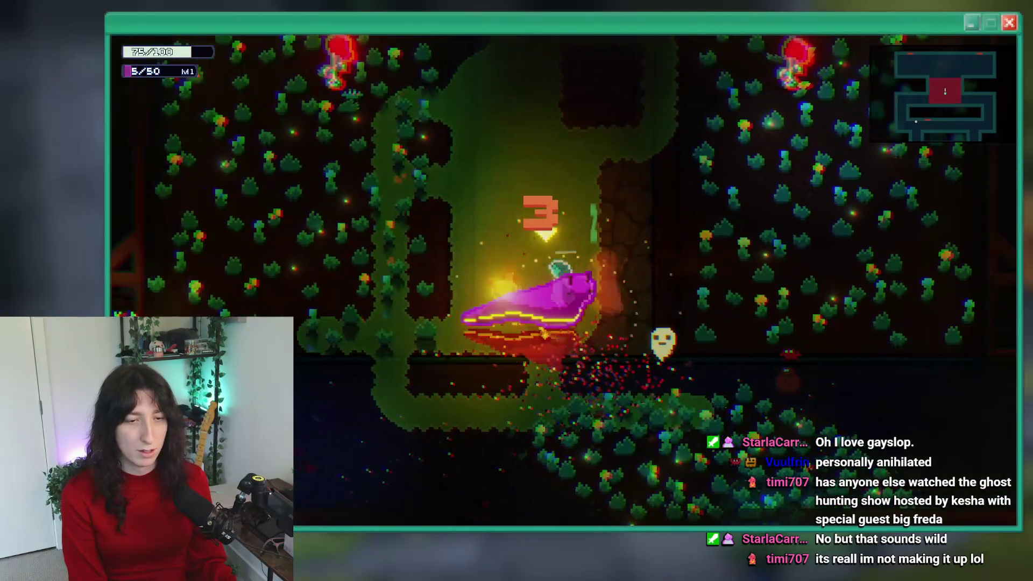
key(a)
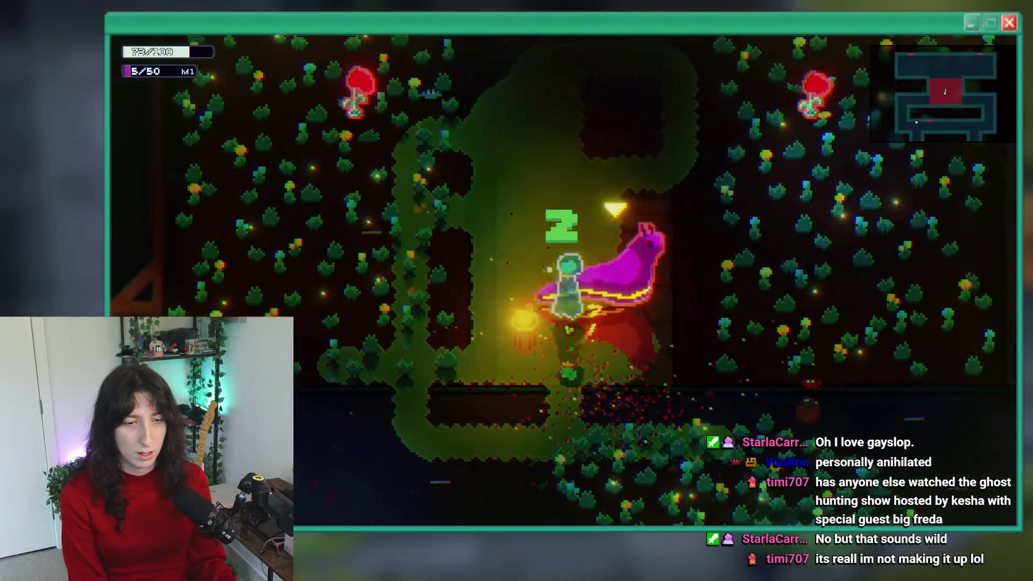
key(a)
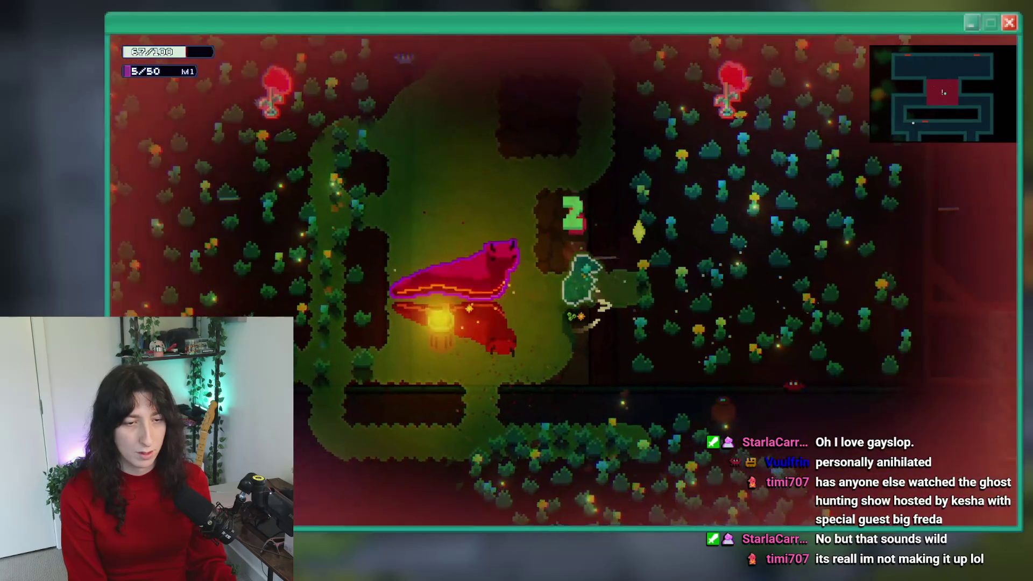
key(a)
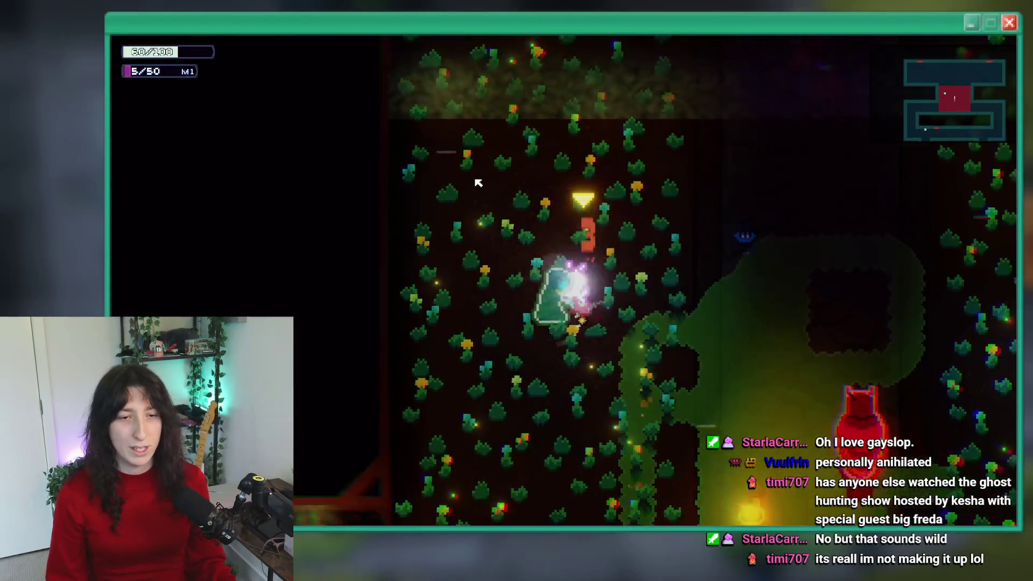
key(d)
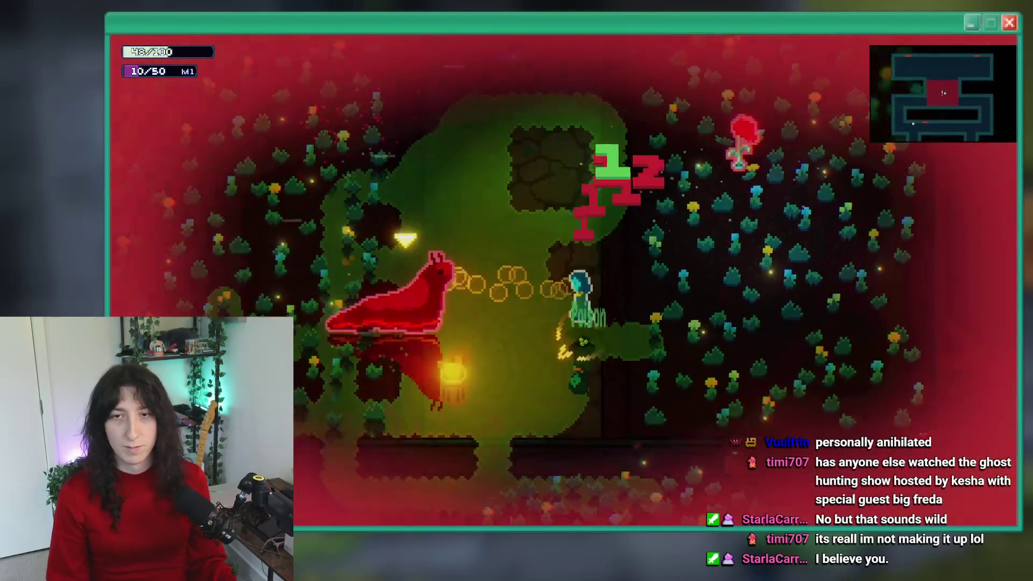
key(Escape)
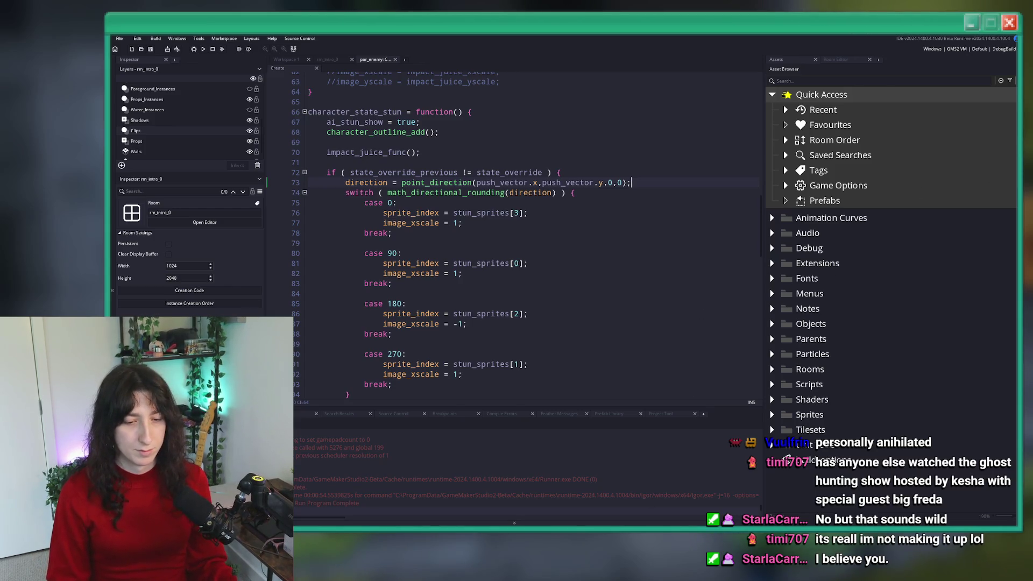
key(alt+Tab)
key(alt+Tab)
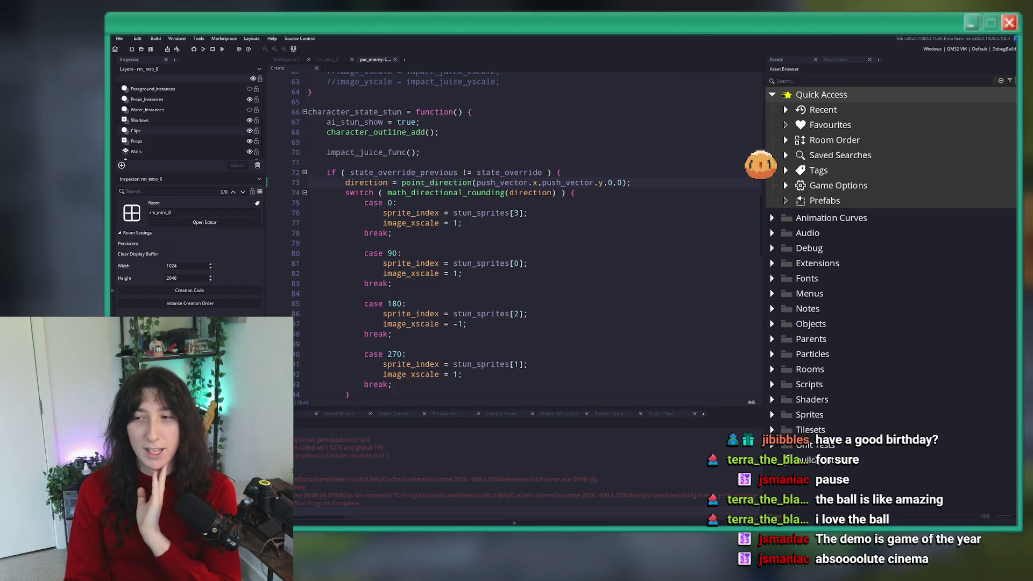
scroll(677, 185, up, 5)
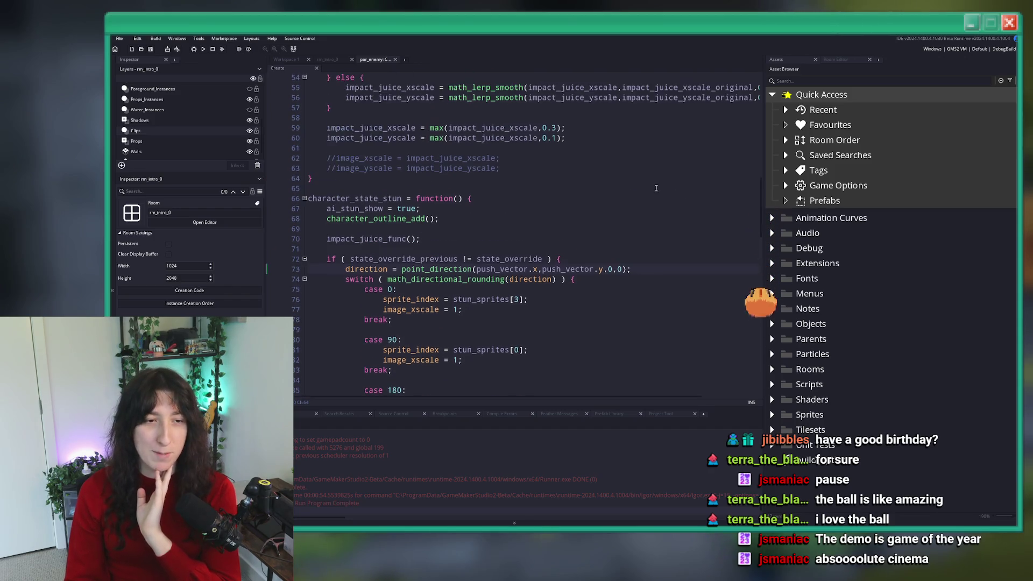
click(395, 59)
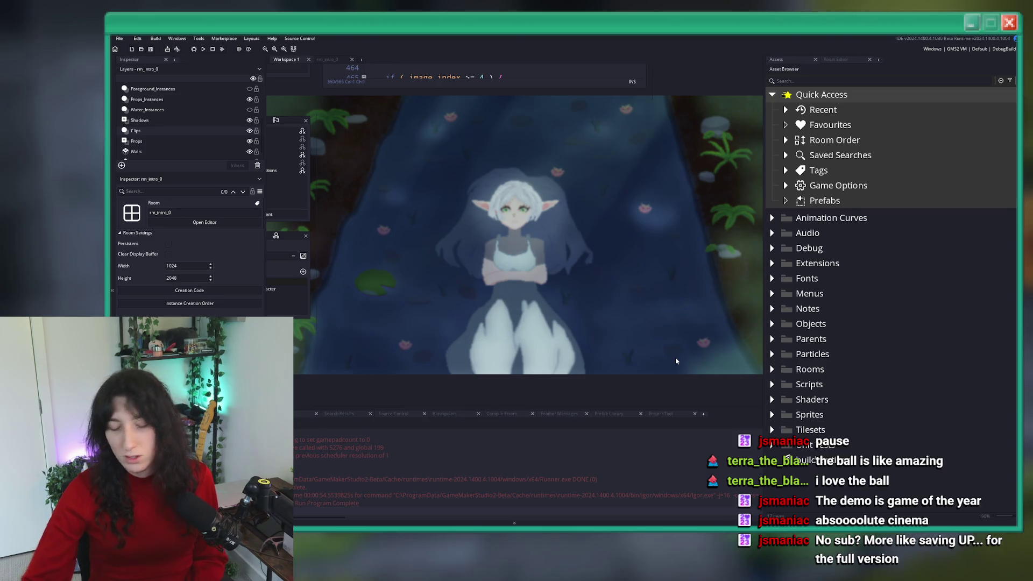
Unfold the character_state_leap_fall function in the code editor, then bring up Aseprite's Home page
mouse_move(377, 69)
mouse_down()
mouse_move(484, 135)
mouse_move(464, 187)
mouse_up()
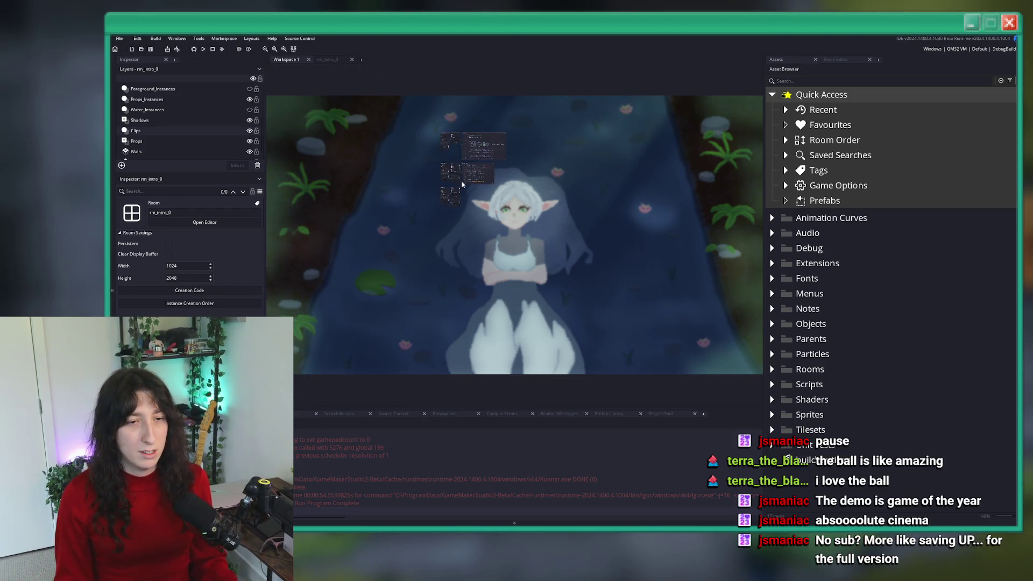
scroll(464, 187, up, 5)
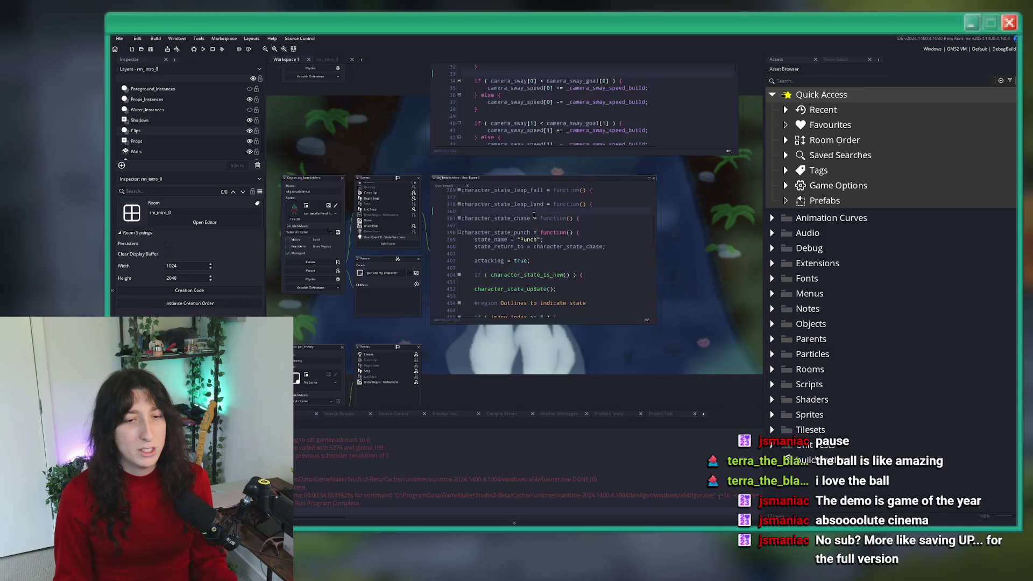
scroll(538, 215, up, 3)
scroll(372, 128, down, 3)
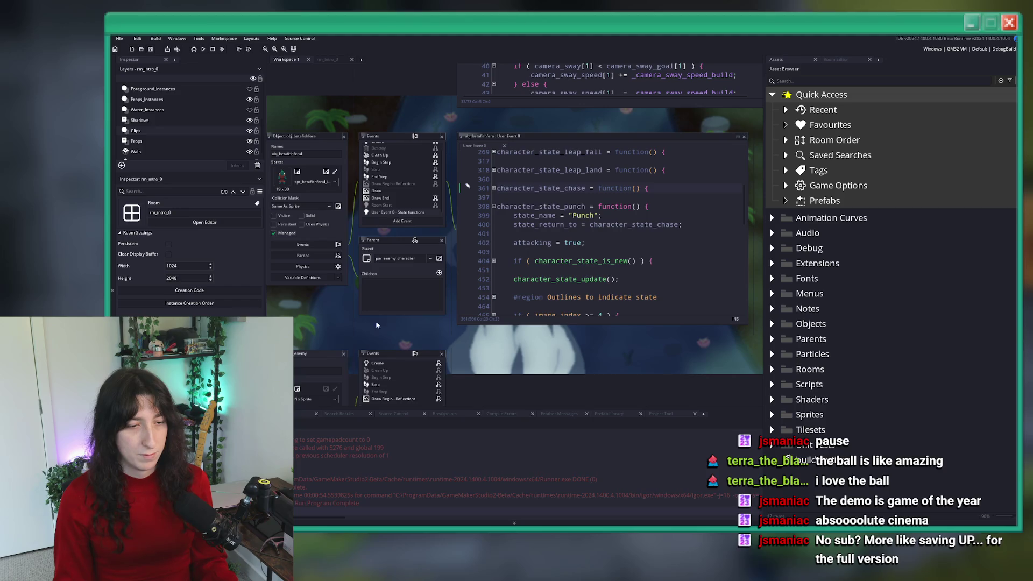
click(492, 155)
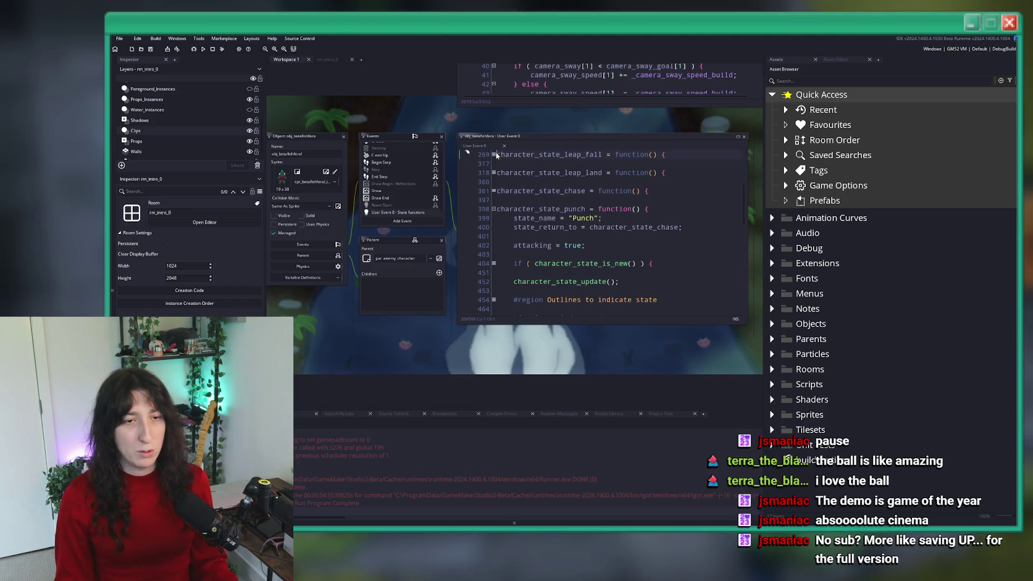
click(495, 154)
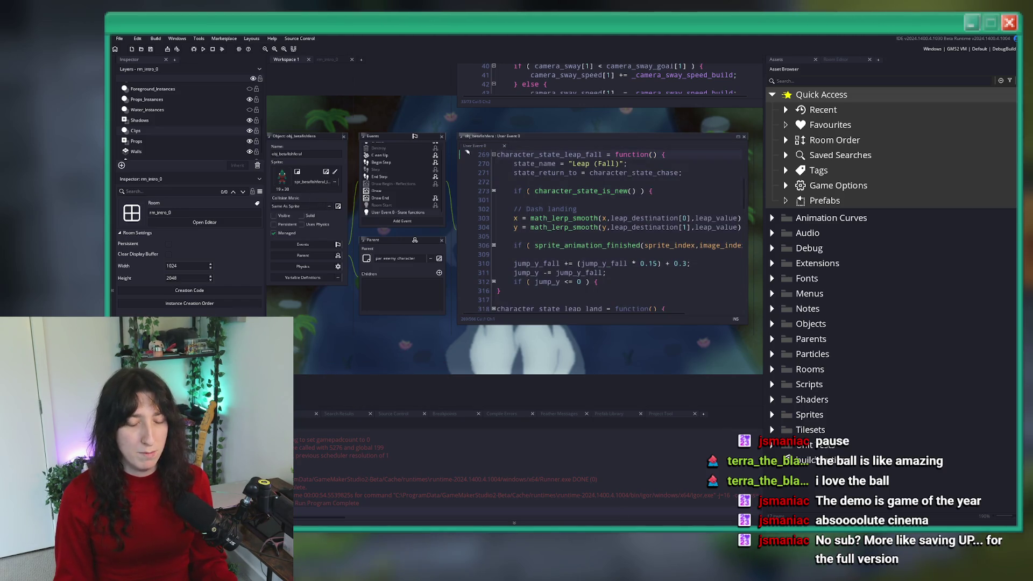
key(alt+Tab)
click(137, 47)
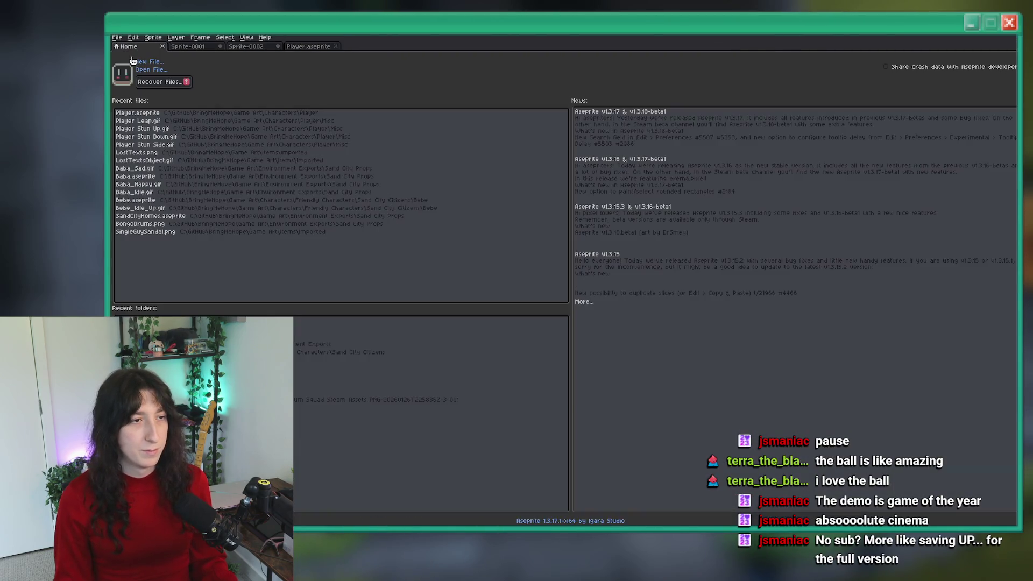
Open Beta Fish Feral_original.aseprite from Game Art > Inkedsplat > enemies > Beta Fish Feral
click(143, 70)
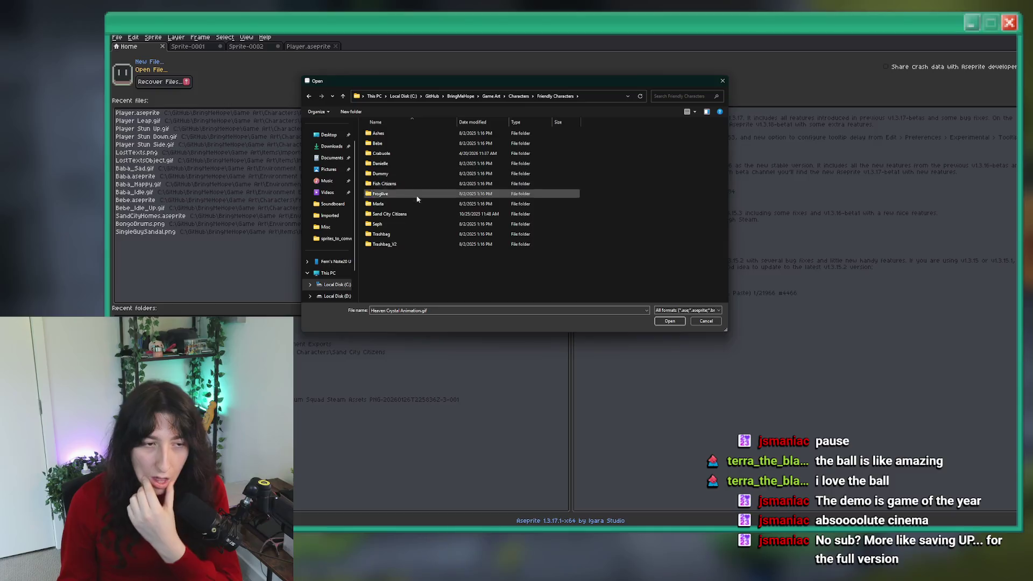
click(526, 98)
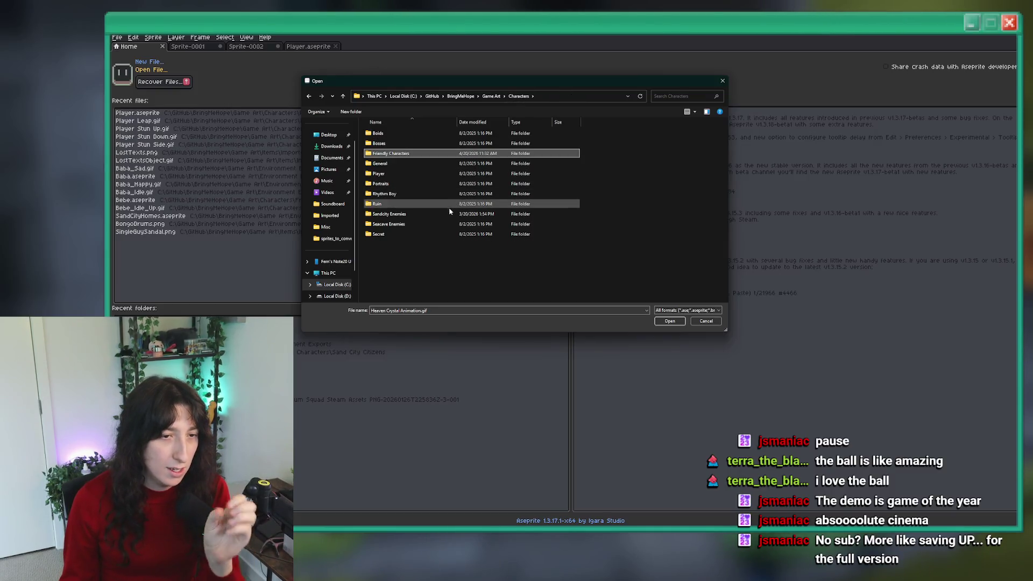
double_click(414, 214)
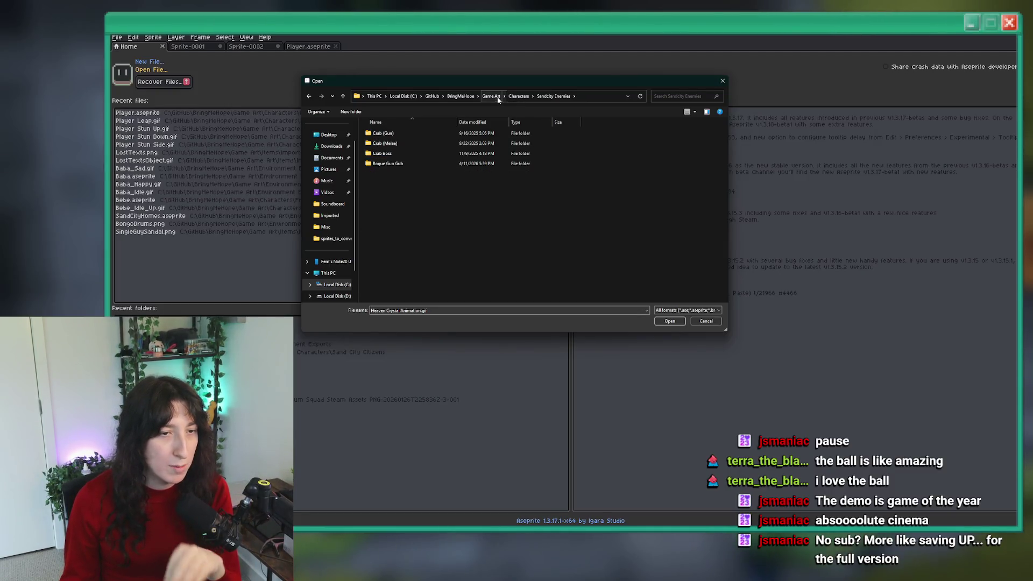
click(491, 97)
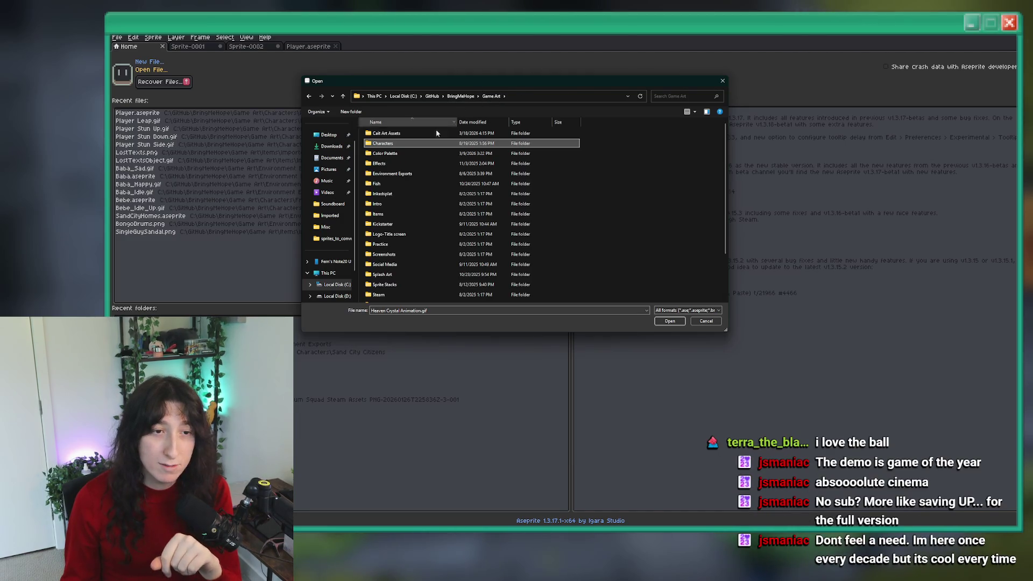
double_click(383, 194)
double_click(410, 134)
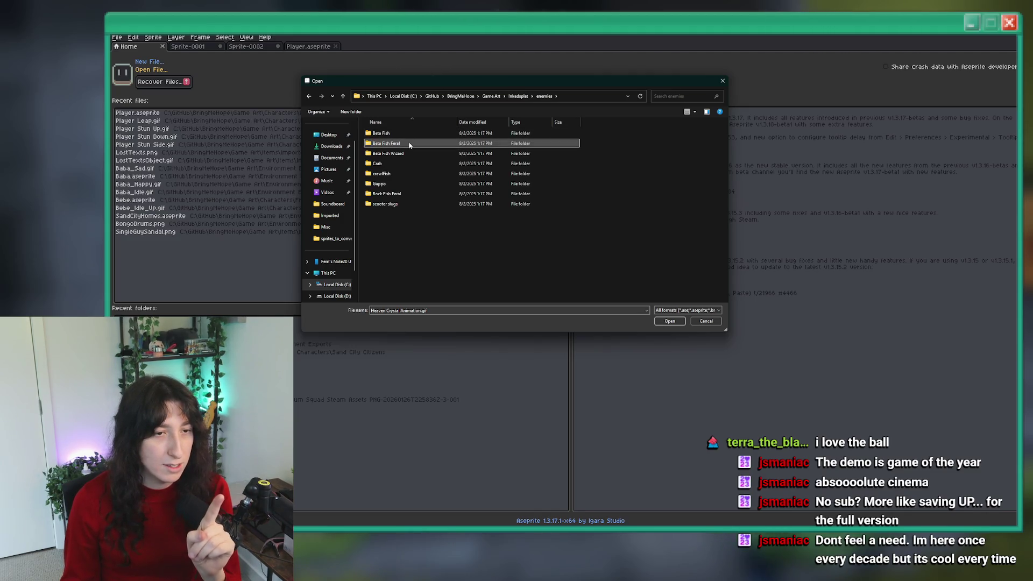
double_click(410, 142)
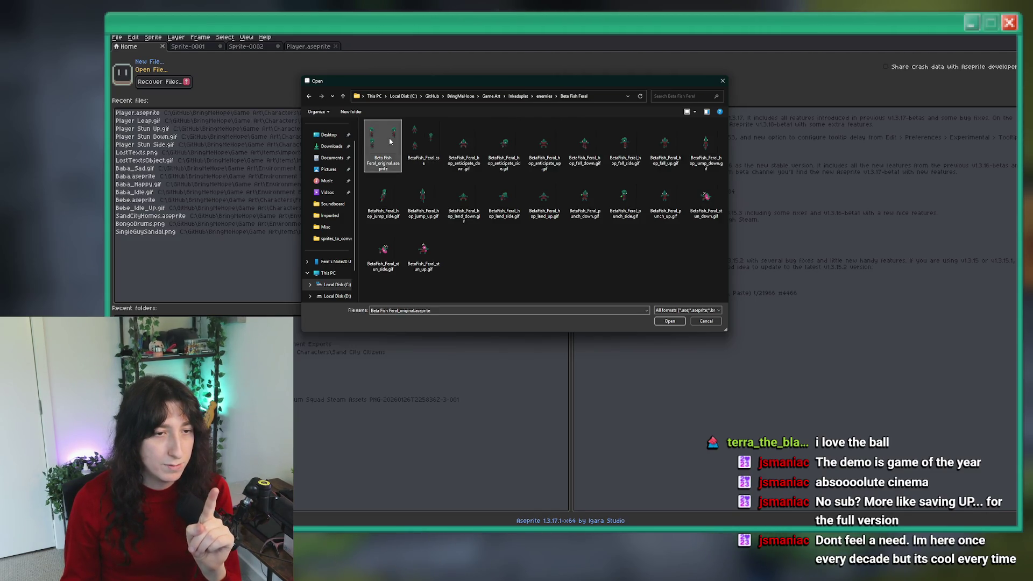
double_click(390, 140)
Open the Beta Fish Feral hop animation file from the same folder
click(127, 46)
click(151, 70)
double_click(462, 164)
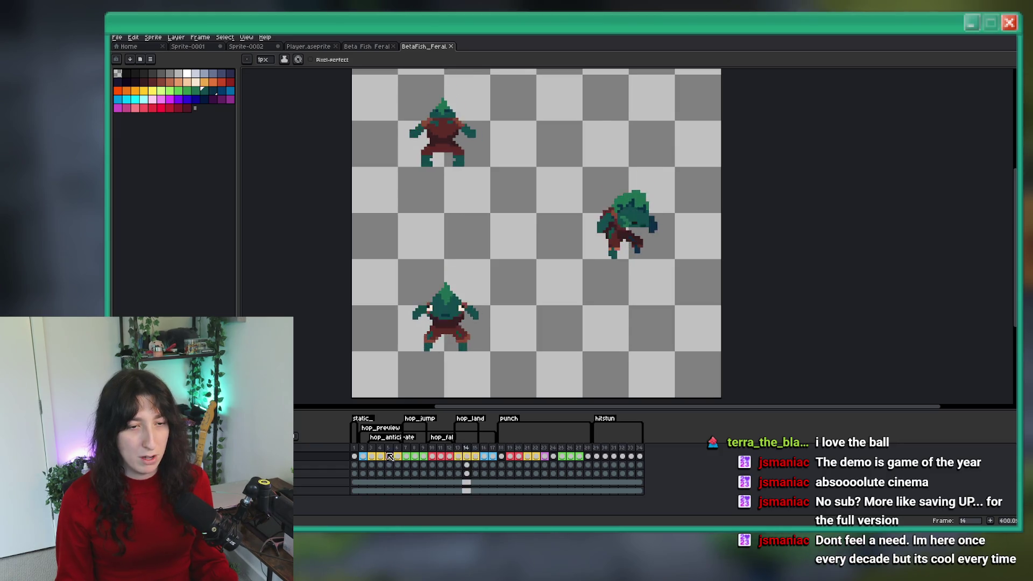
Add a new empty layer on frame 13 and rename it to smoke
click(461, 456)
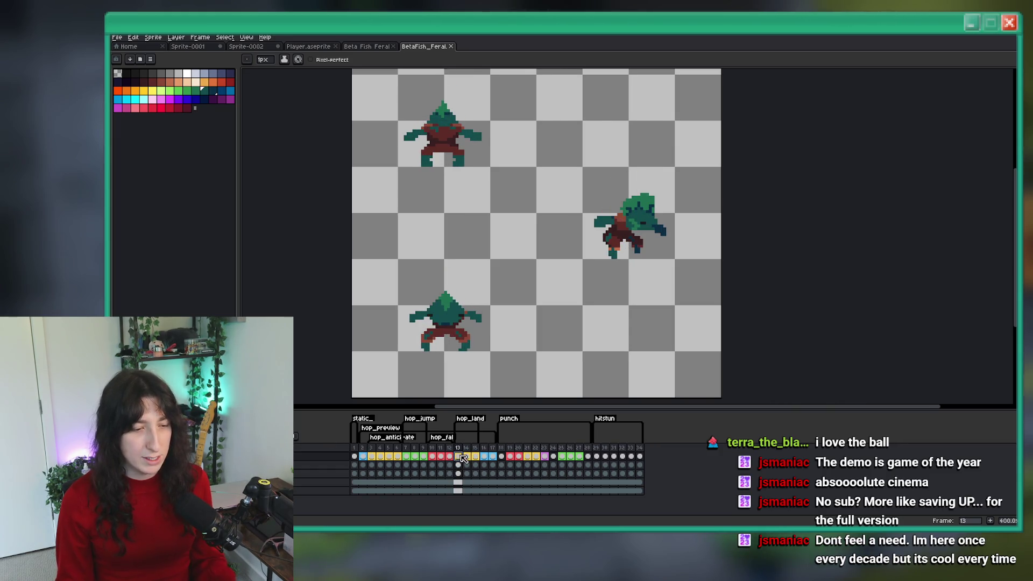
key(shift+n)
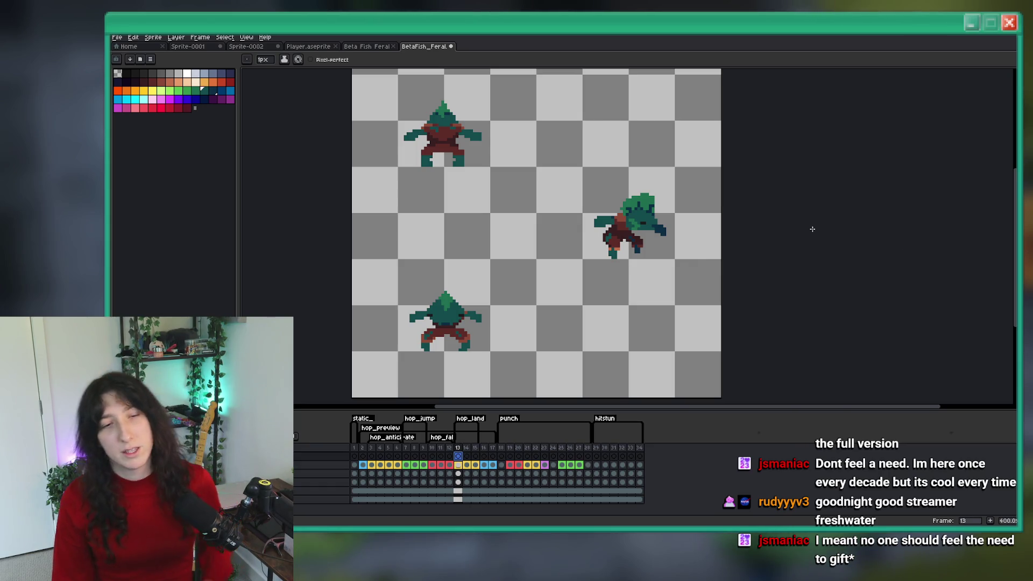
double_click(298, 458)
key(Return)
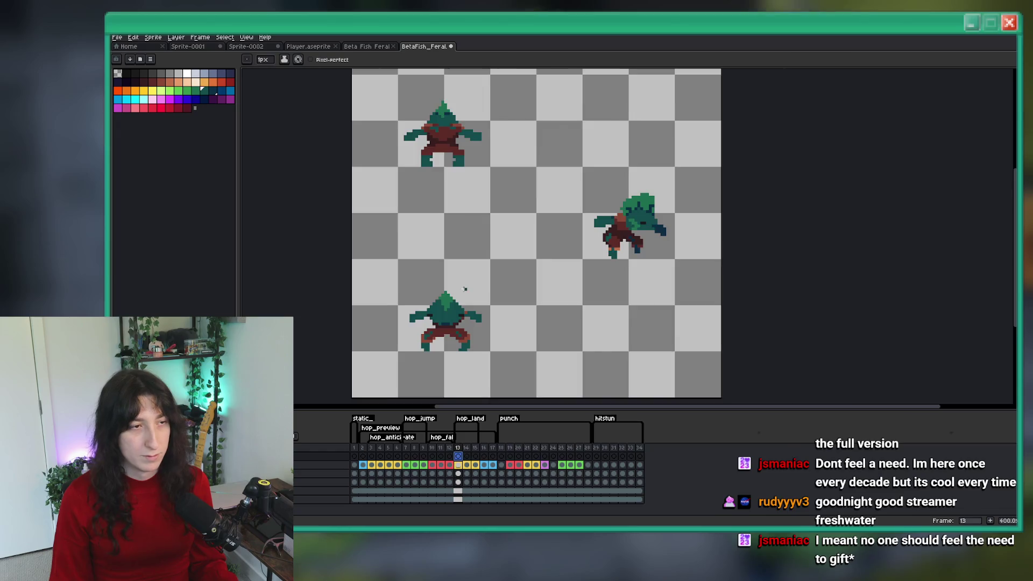
Zoom and pan onto the landing sprite, checking frames 13 and 14
scroll(460, 292, up, 2)
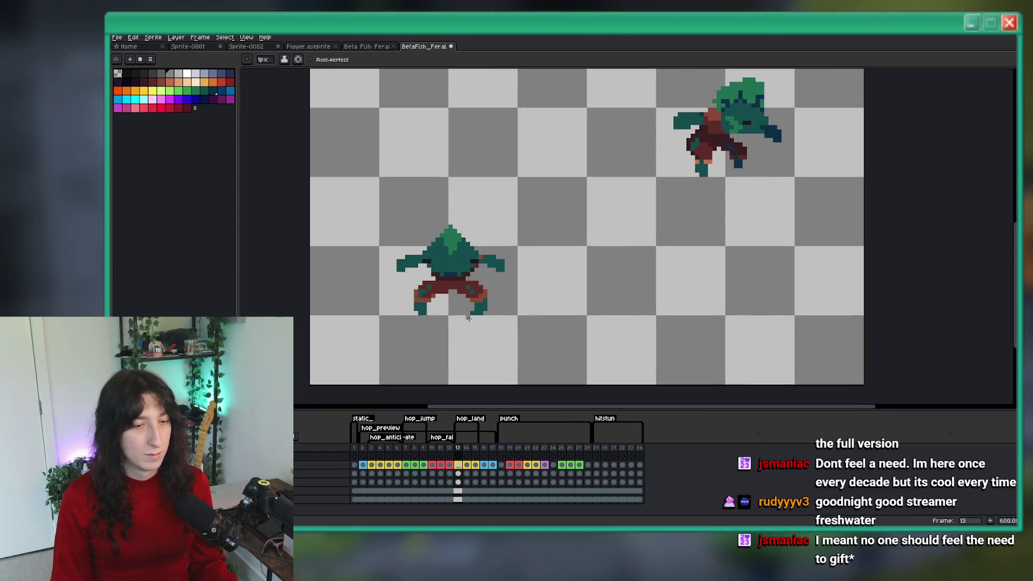
scroll(475, 305, up, 4)
drag(476, 305, 514, 292)
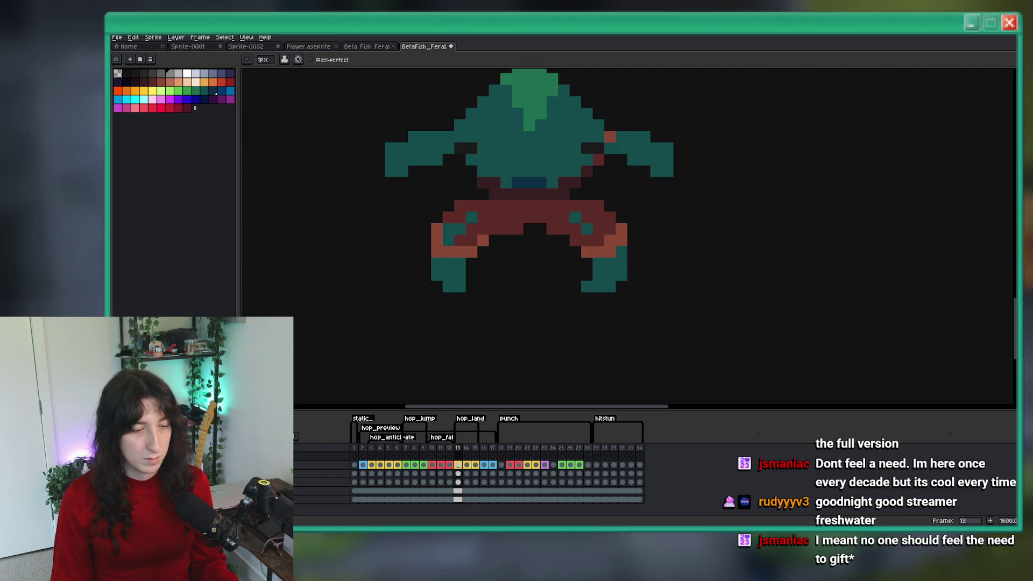
key(Right)
key(Right)
key(Left)
key(v)
click(150, 59)
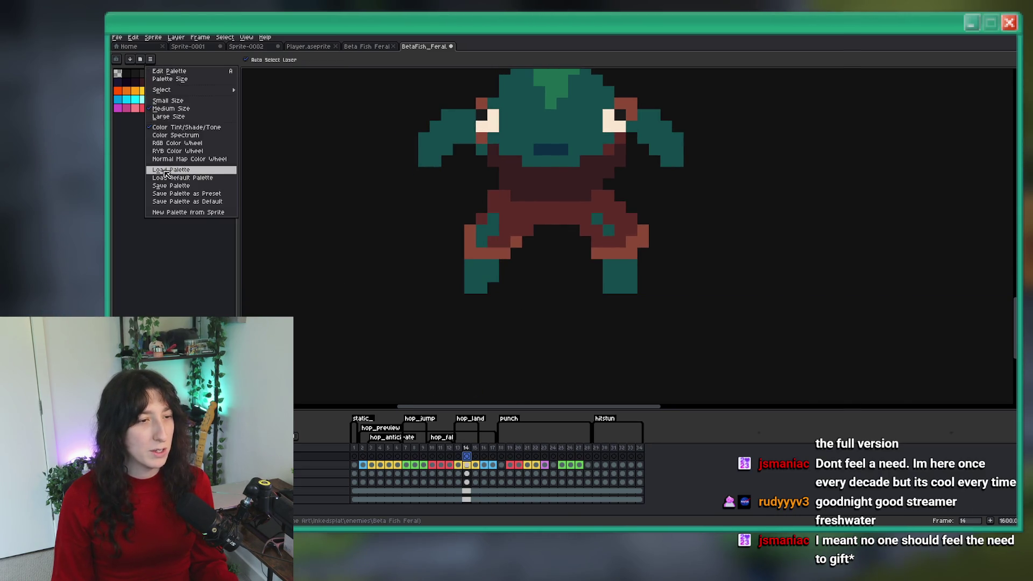
Load the default palette and take the Pencil with a grey swatch
click(169, 177)
key(b)
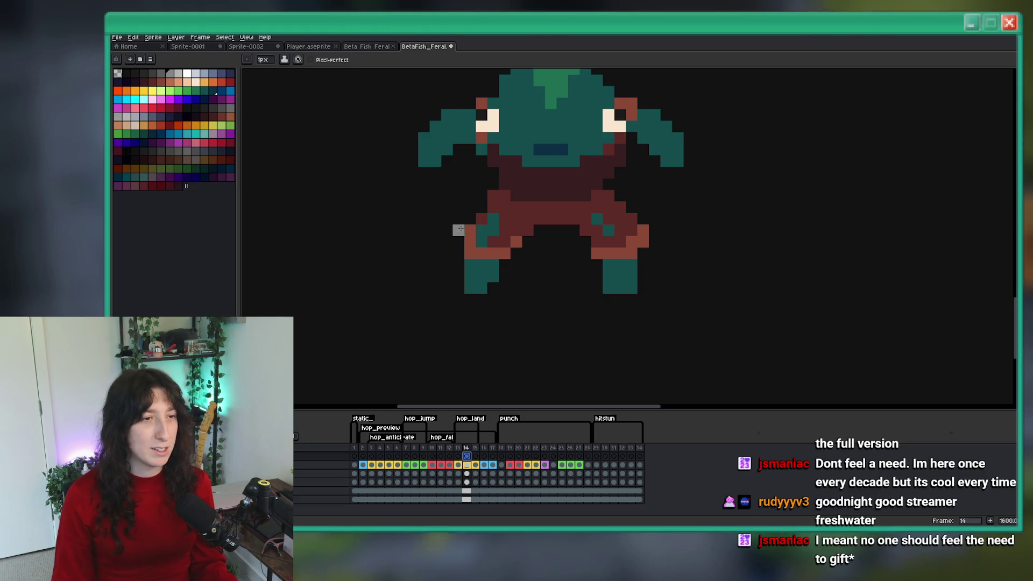
scroll(250, 150, down, 6)
scroll(295, 166, up, 4)
scroll(290, 215, down, 3)
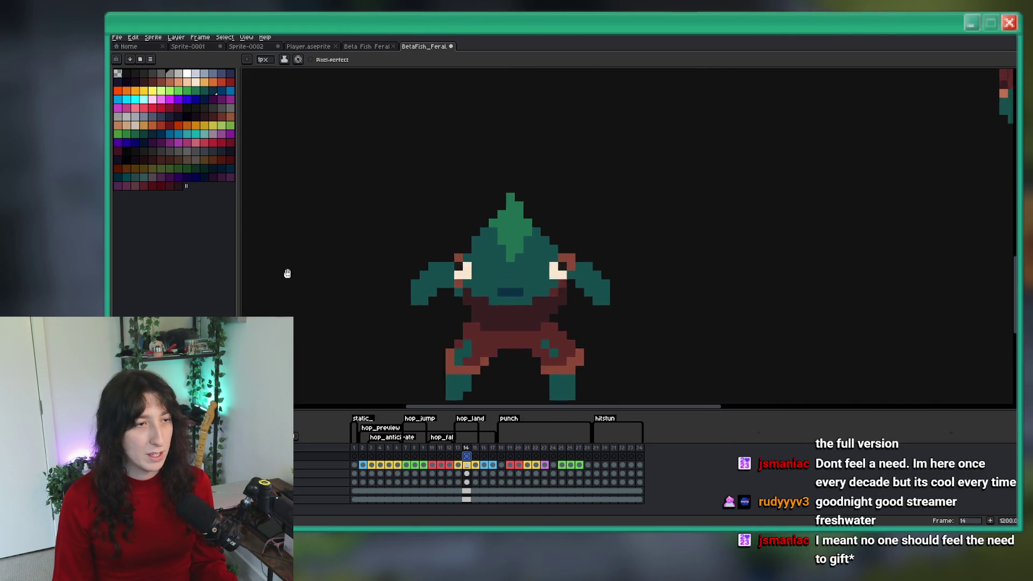
scroll(341, 221, up, 5)
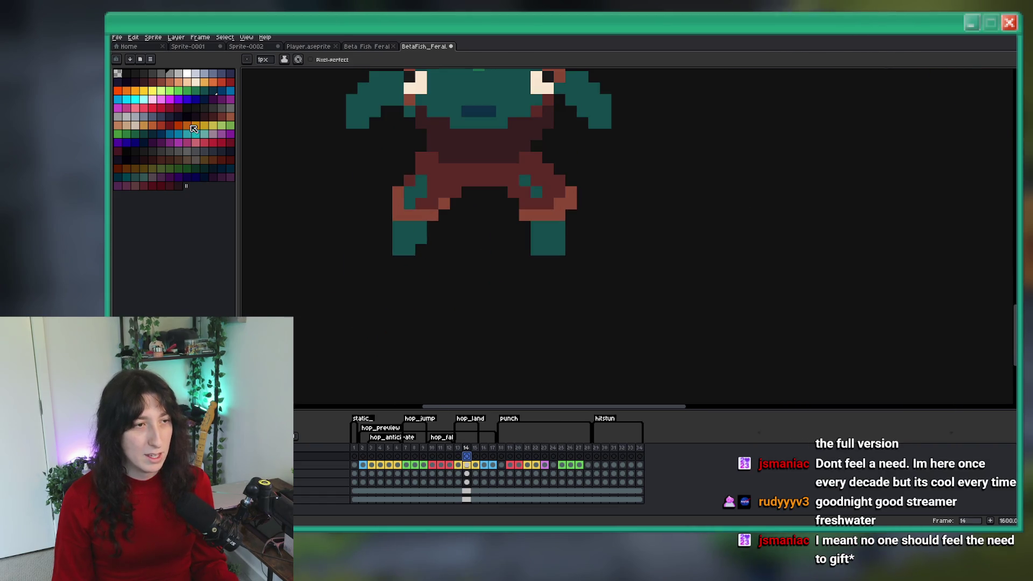
click(219, 108)
scroll(322, 151, up, 3)
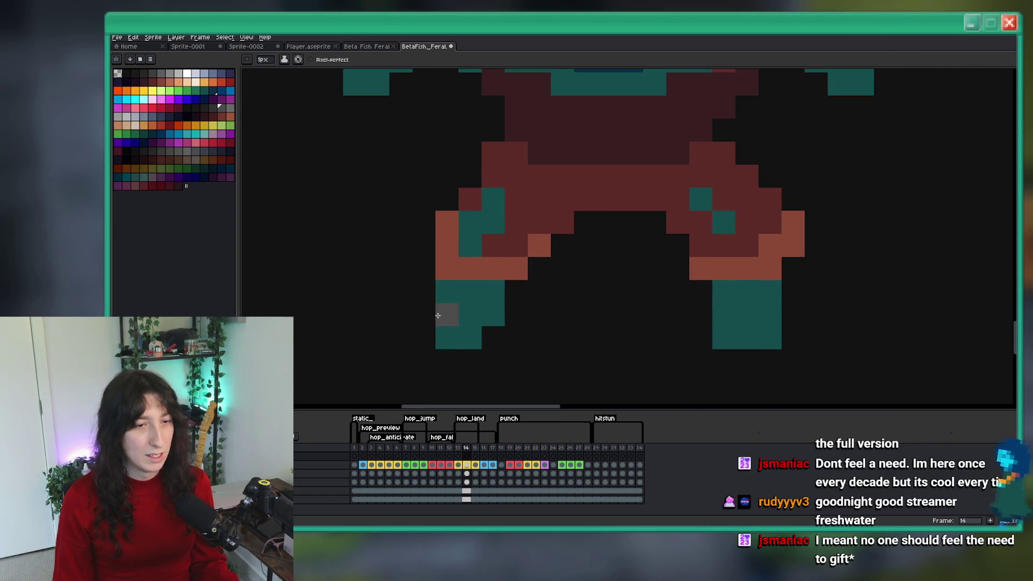
Draw light-grey dust beside the left leg, replacing a too-dark first stroke
drag(425, 338, 376, 269)
key(ctrl+z)
click(127, 116)
drag(424, 337, 390, 308)
mouse_move(493, 338)
mouse_down()
mouse_move(539, 338)
mouse_move(585, 314)
mouse_move(529, 308)
mouse_up()
Extend the dust along the ground with stepped shapes and a bump right of the right leg
scroll(601, 343, right, 2)
click(600, 347)
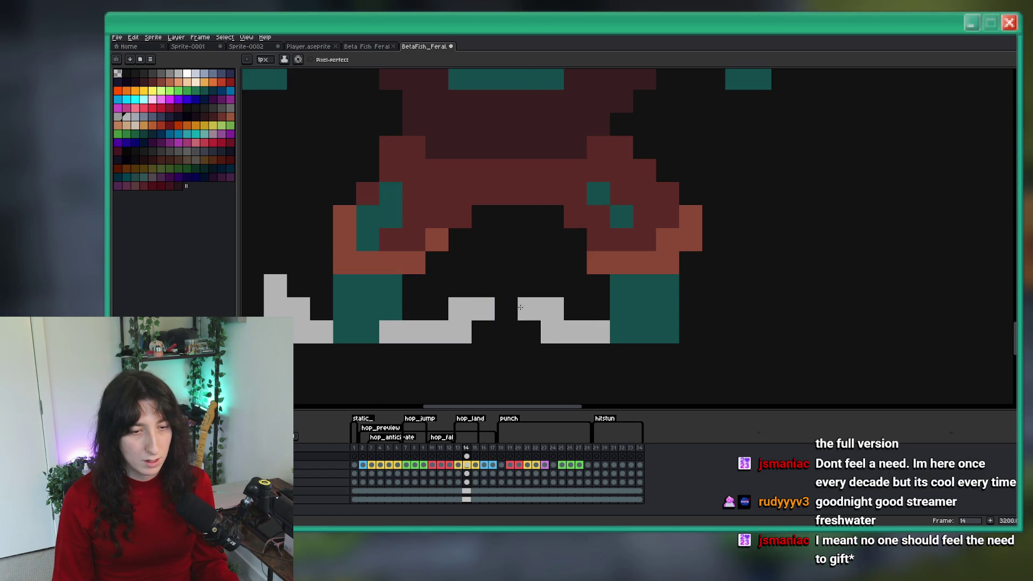
mouse_move(714, 332)
mouse_down()
mouse_move(738, 321)
mouse_move(690, 332)
mouse_move(783, 309)
mouse_up()
mouse_move(586, 332)
mouse_down()
mouse_move(355, 328)
mouse_move(678, 332)
mouse_up()
scroll(629, 329, down, 6)
scroll(629, 330, up, 2)
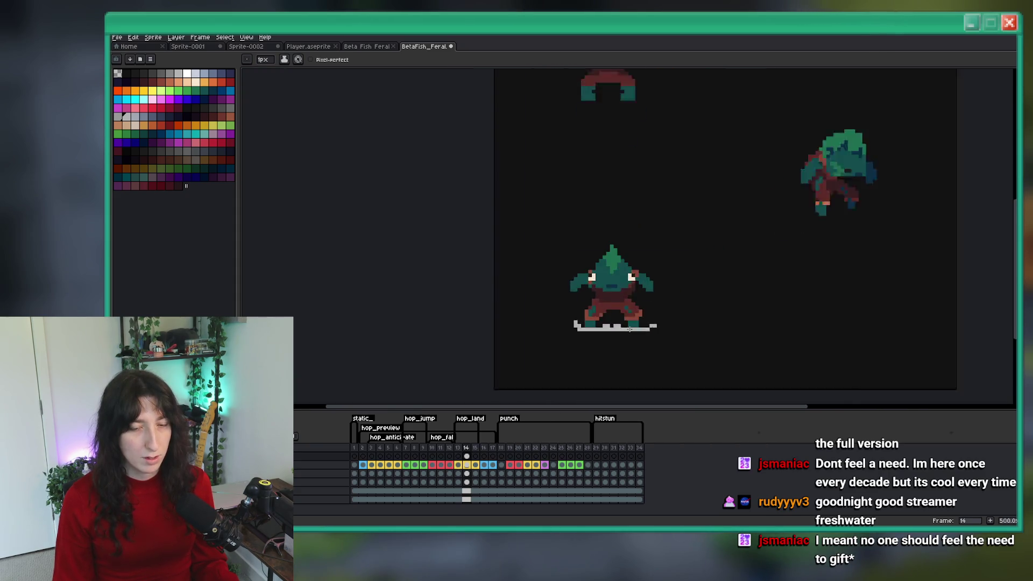
scroll(629, 329, up, 5)
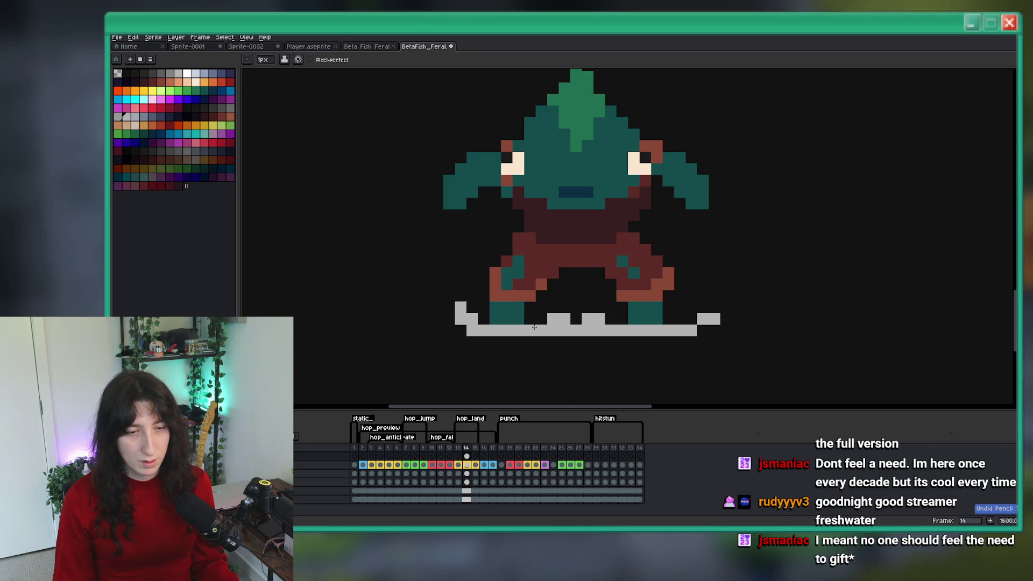
Shade a patch of the dust puff with mid-grey
click(547, 307)
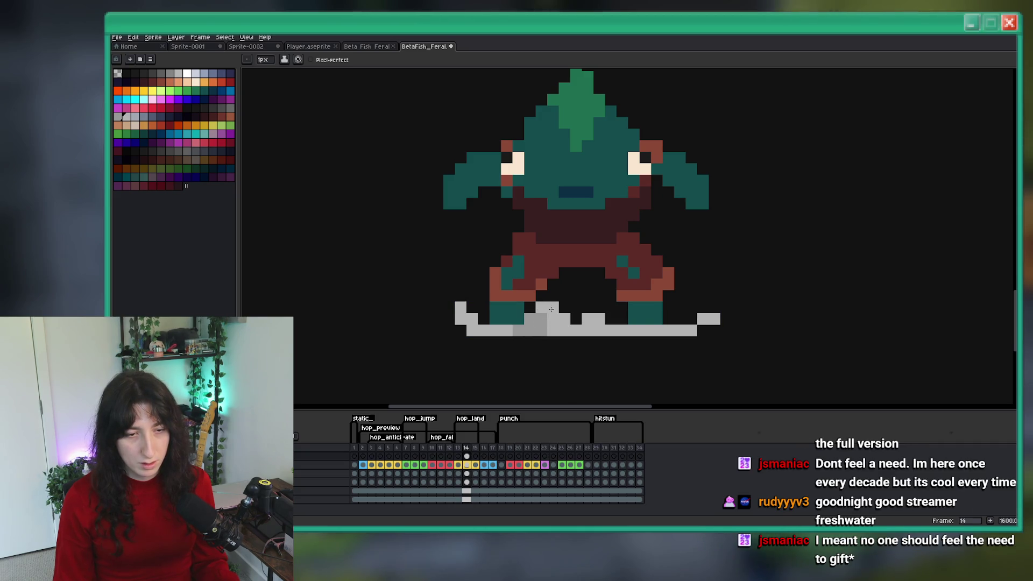
drag(597, 308, 610, 310)
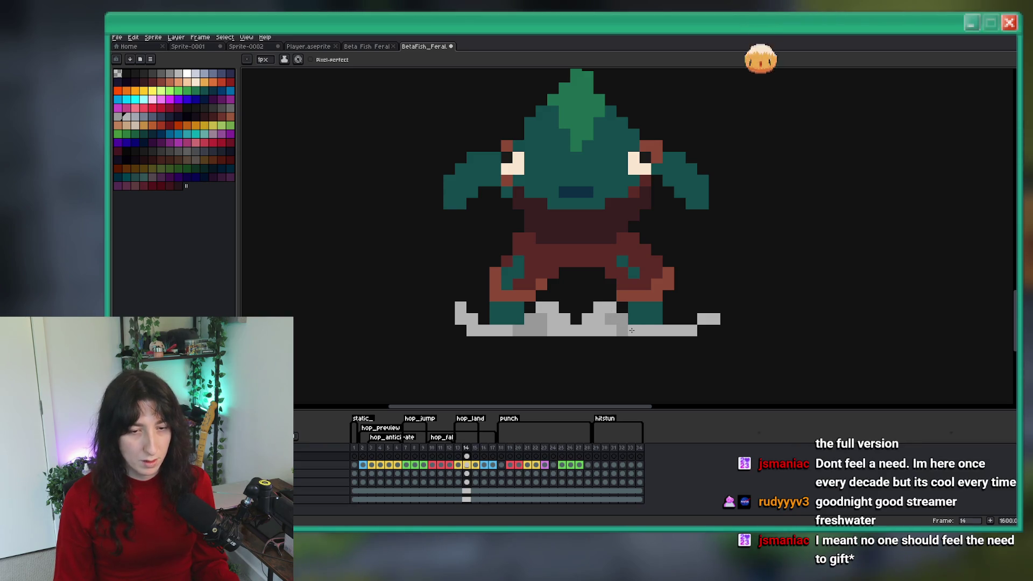
scroll(619, 331, down, 5)
scroll(537, 322, up, 7)
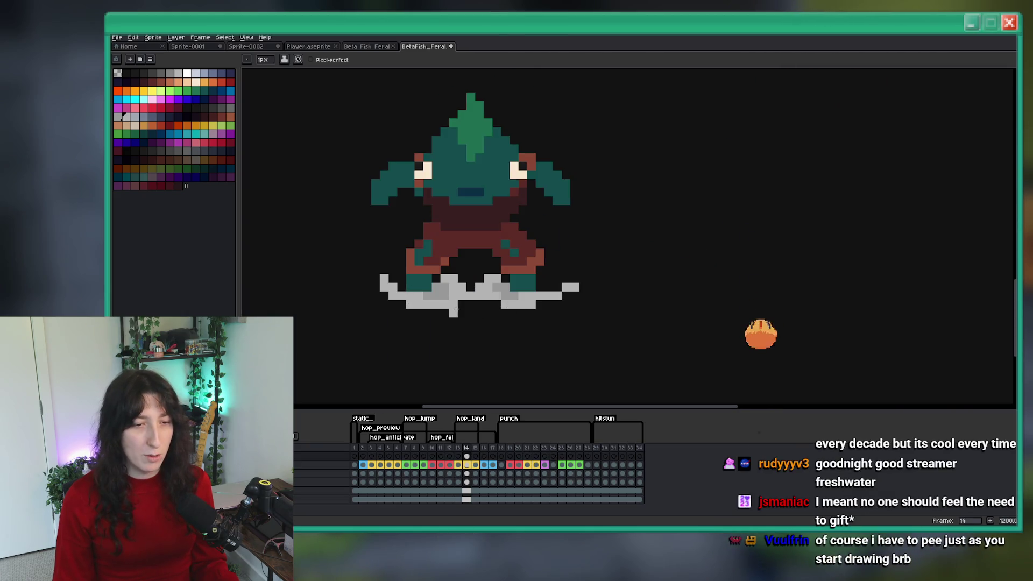
scroll(457, 309, down, 5)
scroll(455, 311, up, 2)
scroll(455, 311, down, 3)
scroll(460, 308, up, 6)
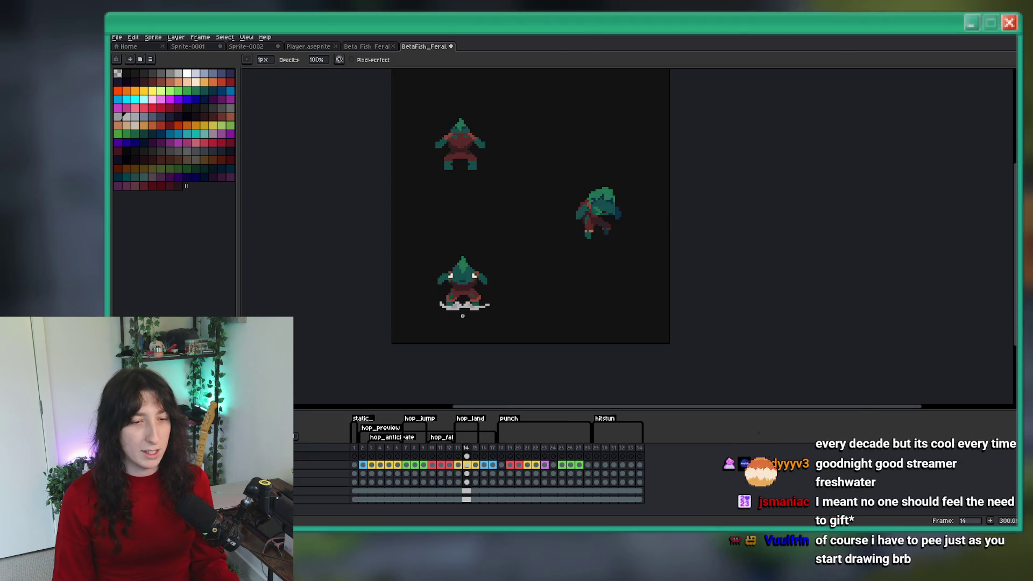
scroll(507, 305, down, 7)
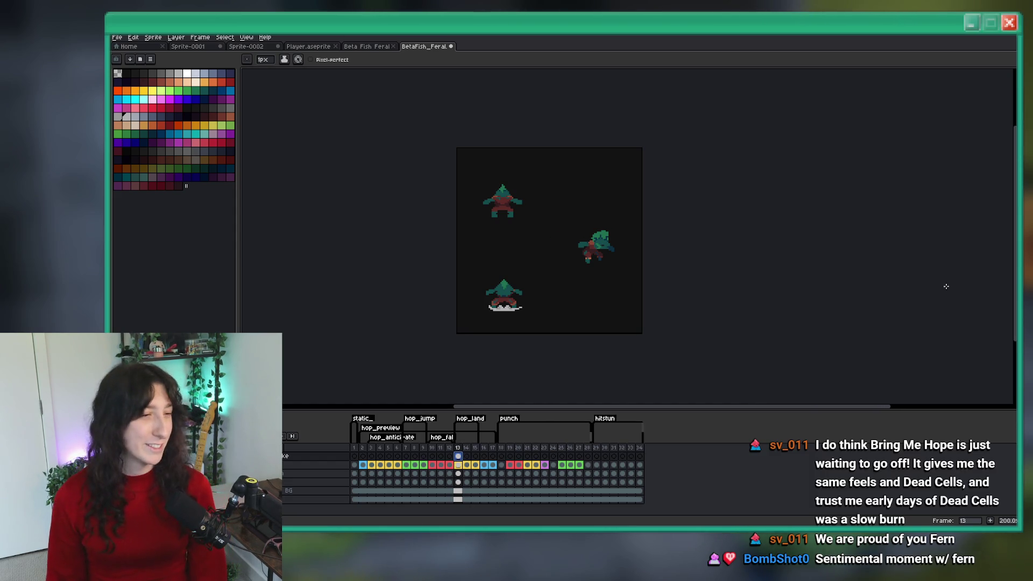
Rename the smoke layer to "down (smoke)" in Layer Properties
scroll(474, 293, up, 3)
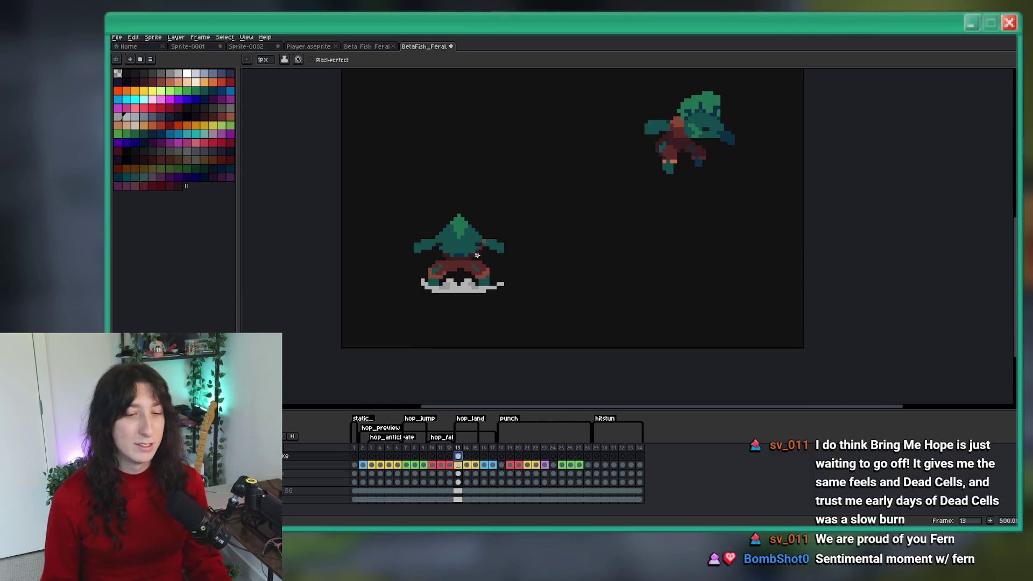
scroll(419, 223, up, 1)
scroll(420, 223, down, 1)
scroll(420, 222, up, 1)
double_click(296, 457)
key(Return)
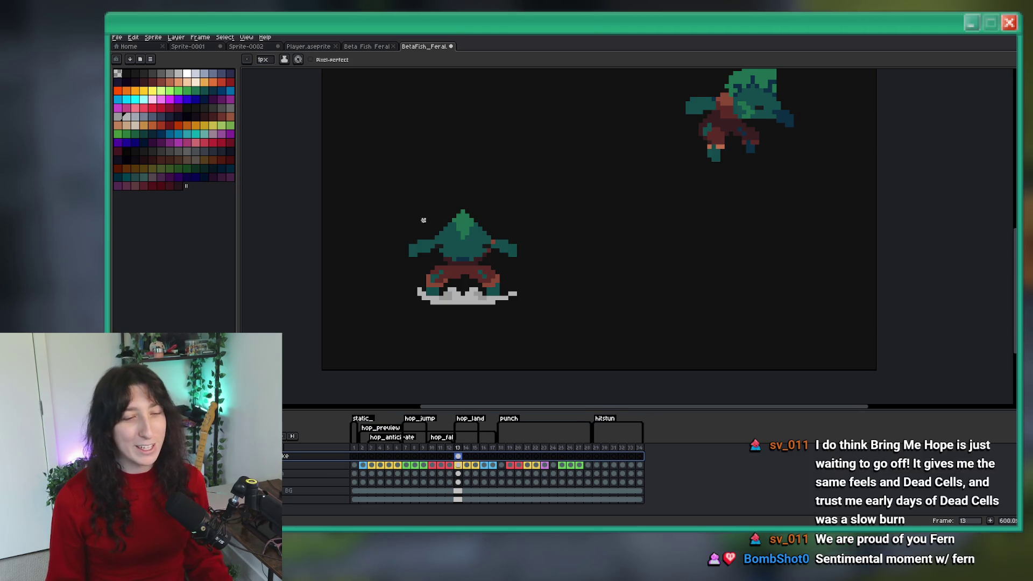
scroll(424, 220, down, 3)
double_click(315, 457)
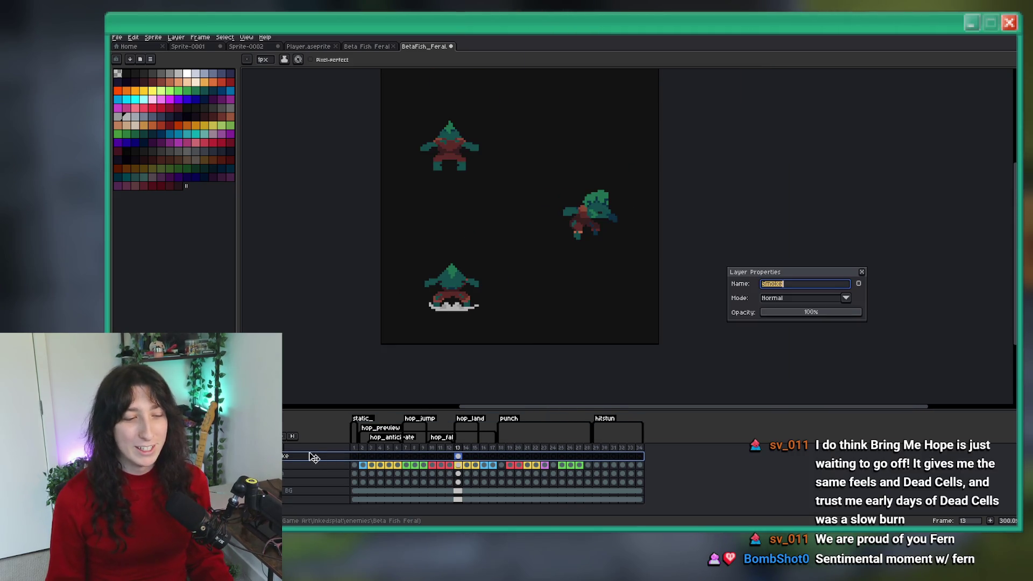
key(Return)
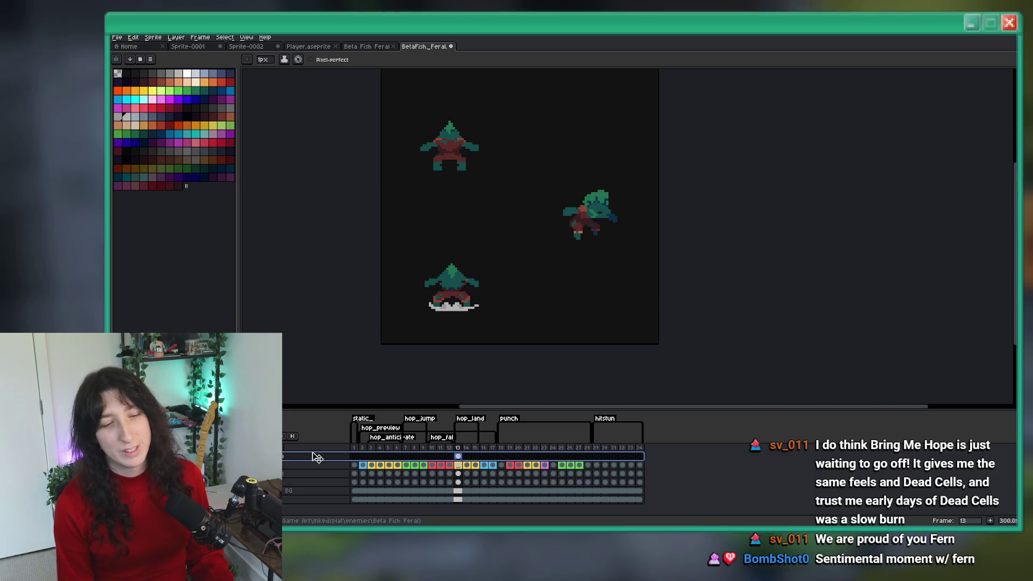
double_click(317, 457)
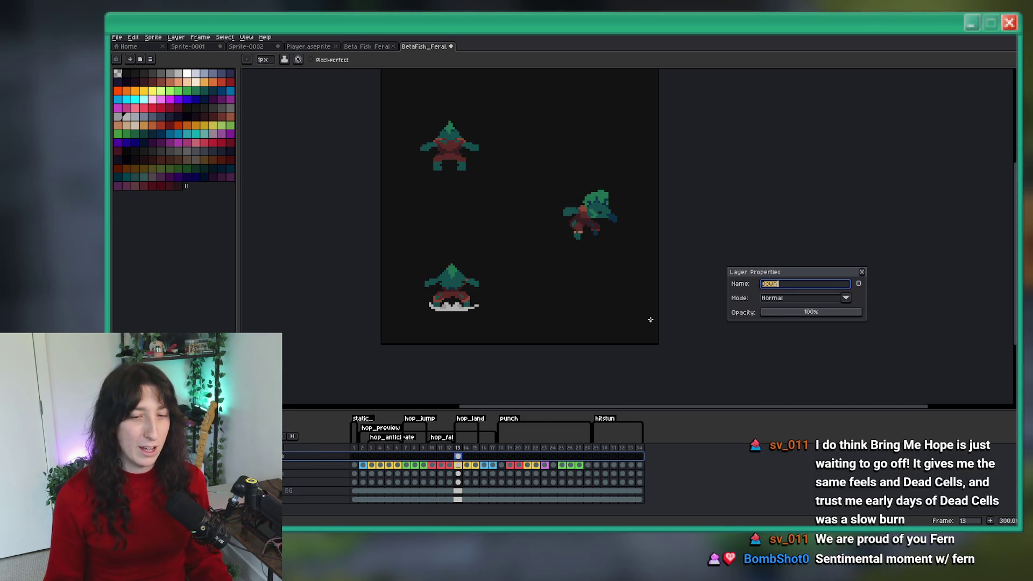
text(d)
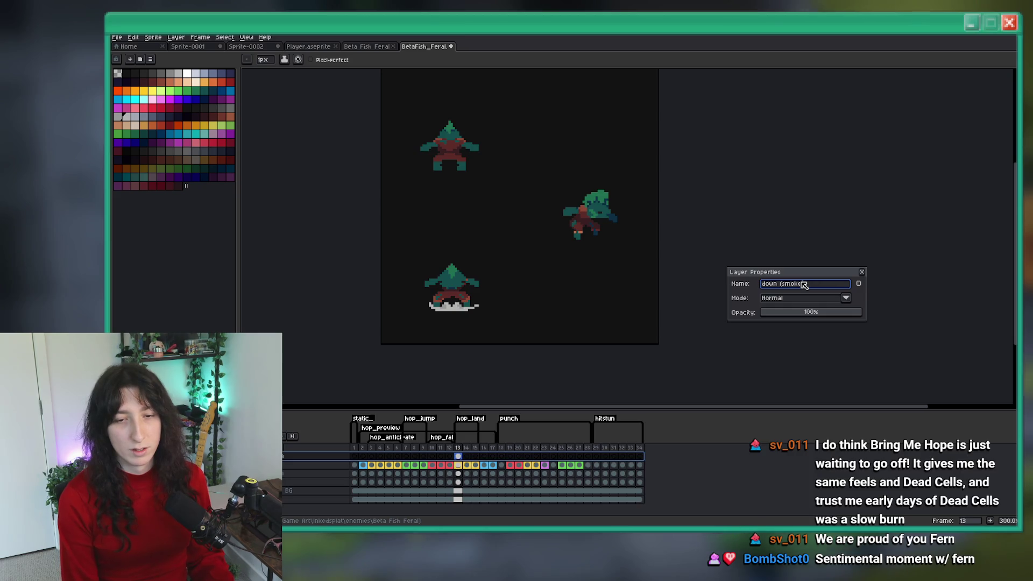
key(Return)
scroll(486, 193, up, 3)
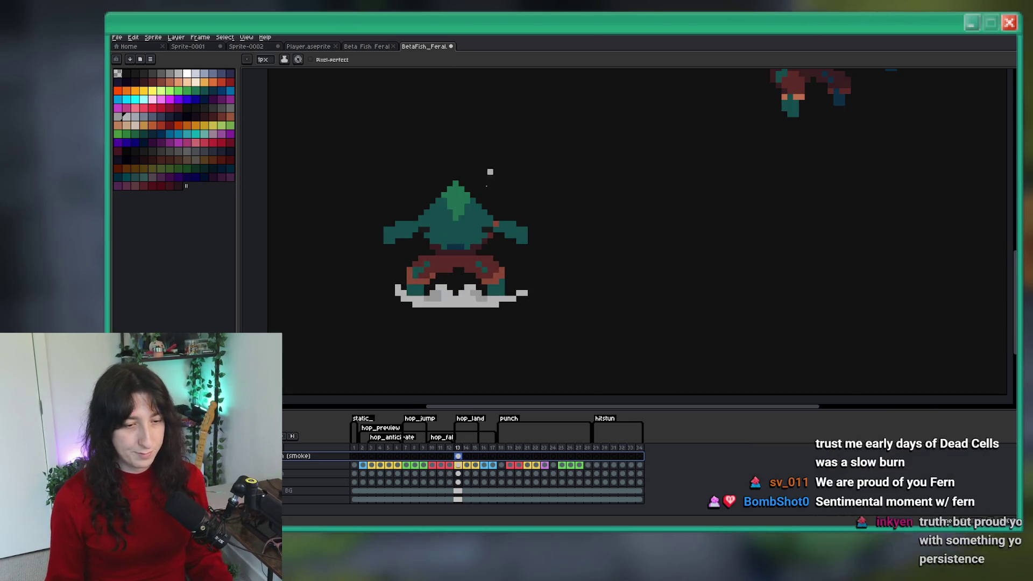
scroll(473, 156, left, 1)
scroll(476, 216, left, 2)
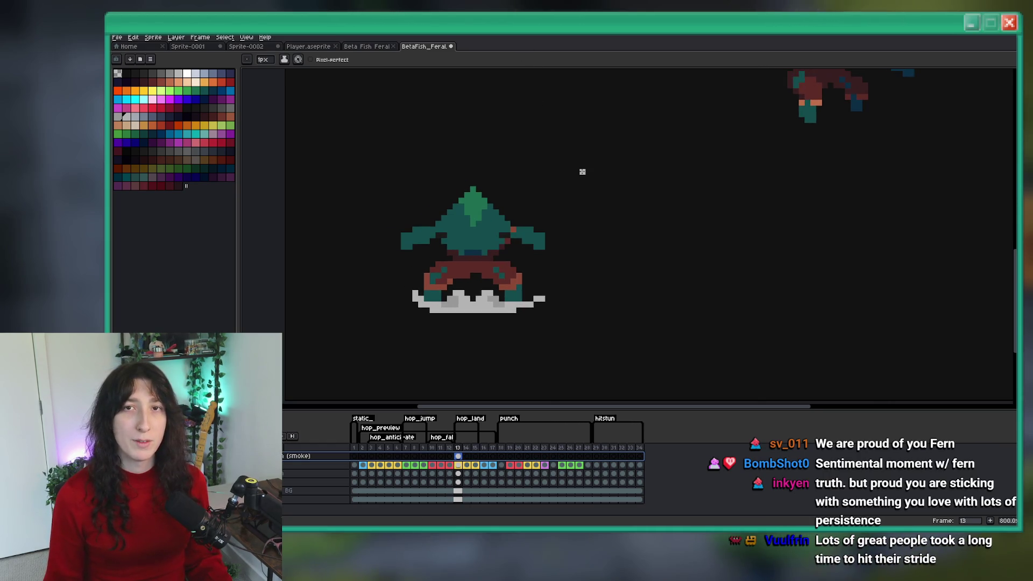
On frame 14, paint a grey debris streak beside the left leg and trim its end into stair-steps
click(467, 456)
scroll(436, 307, up, 1)
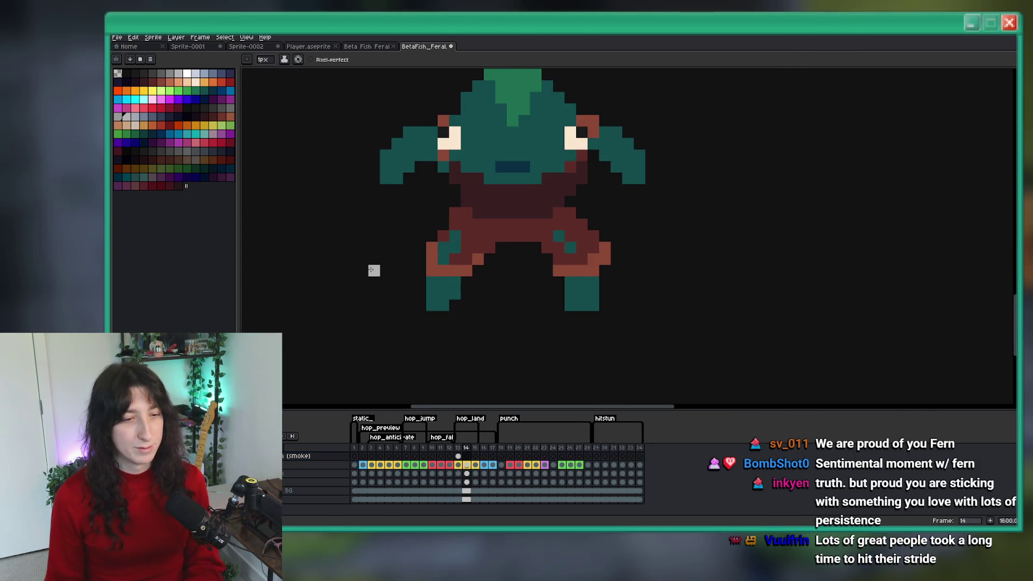
drag(393, 283, 407, 292)
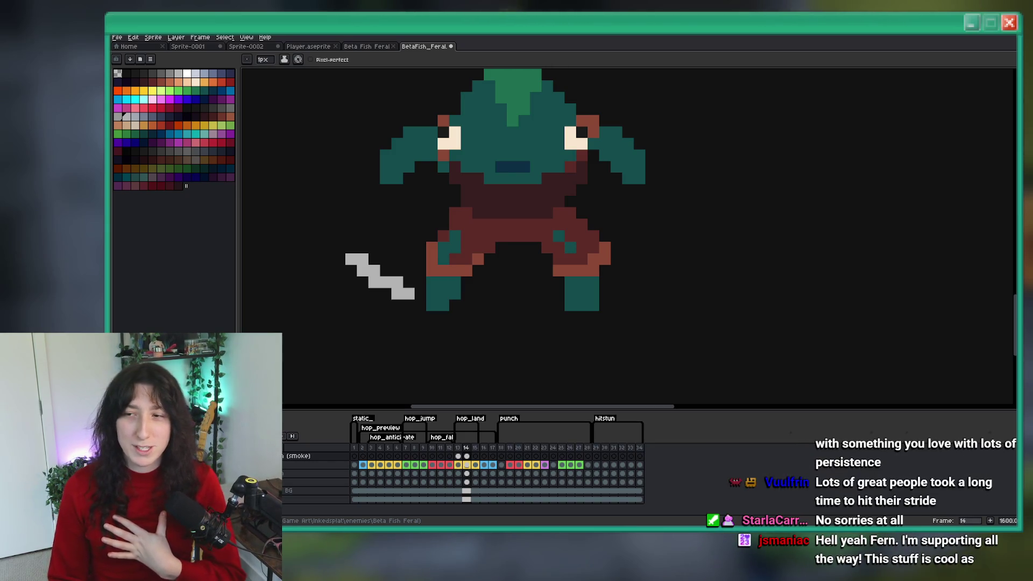
scroll(656, 266, down, 1)
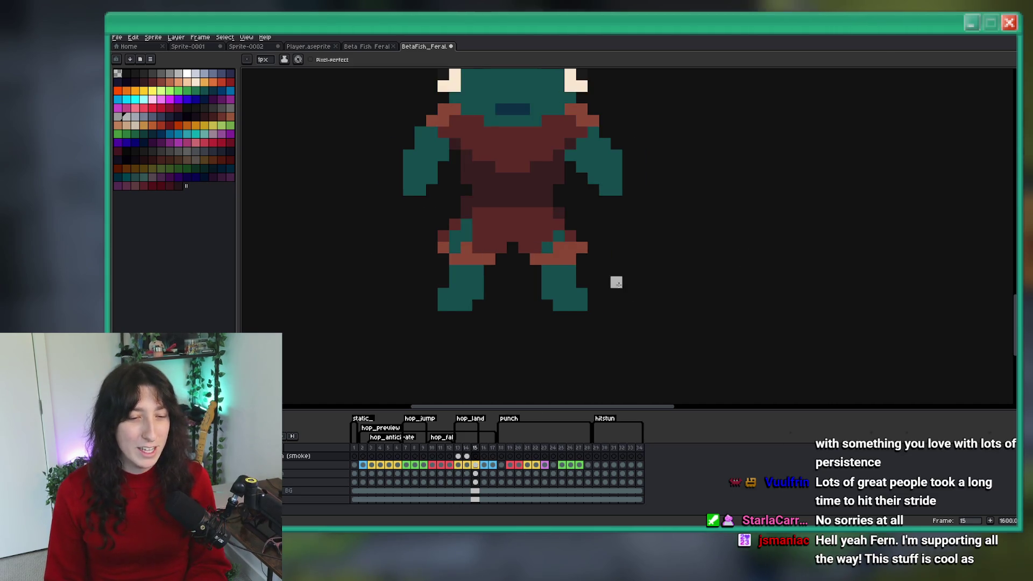
scroll(484, 282, up, 4)
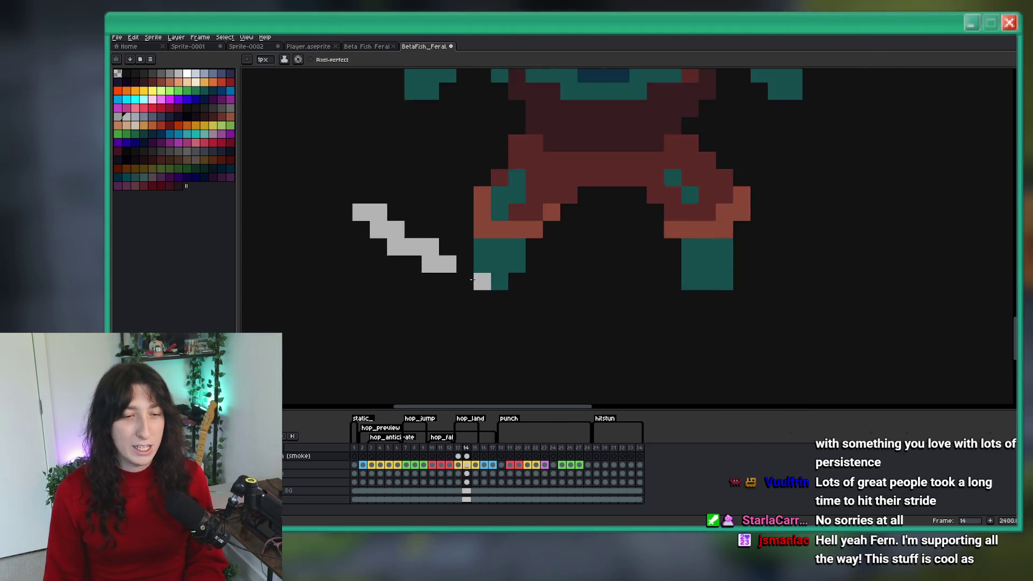
scroll(445, 261, down, 3)
mouse_move(443, 262)
mouse_down()
mouse_move(421, 252)
mouse_move(422, 235)
mouse_up()
key(b)
click(443, 260)
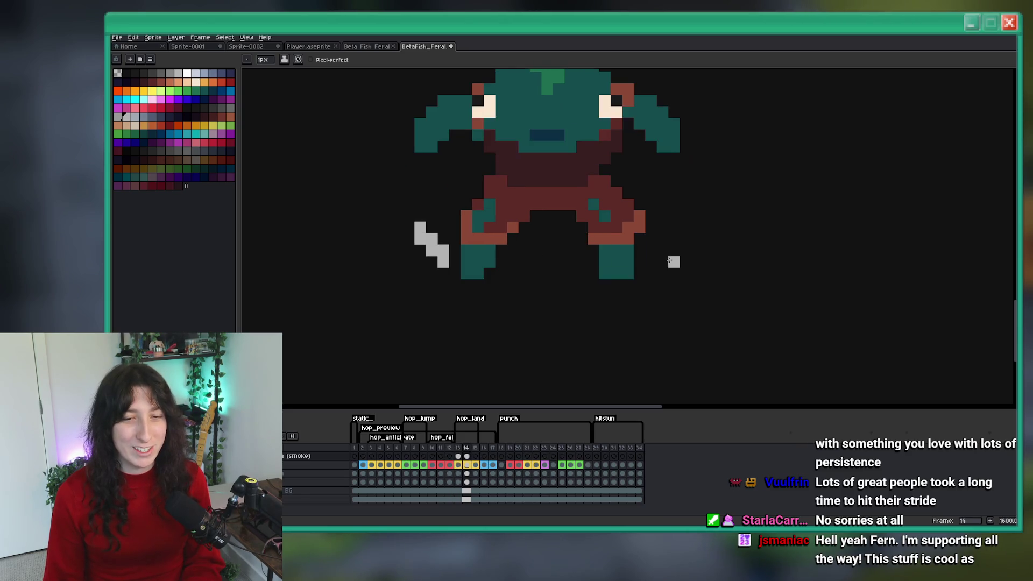
Add a grey streak right of the right leg and reshape both foot puffs with a 2px brush
drag(693, 241, 659, 263)
scroll(650, 286, down, 7)
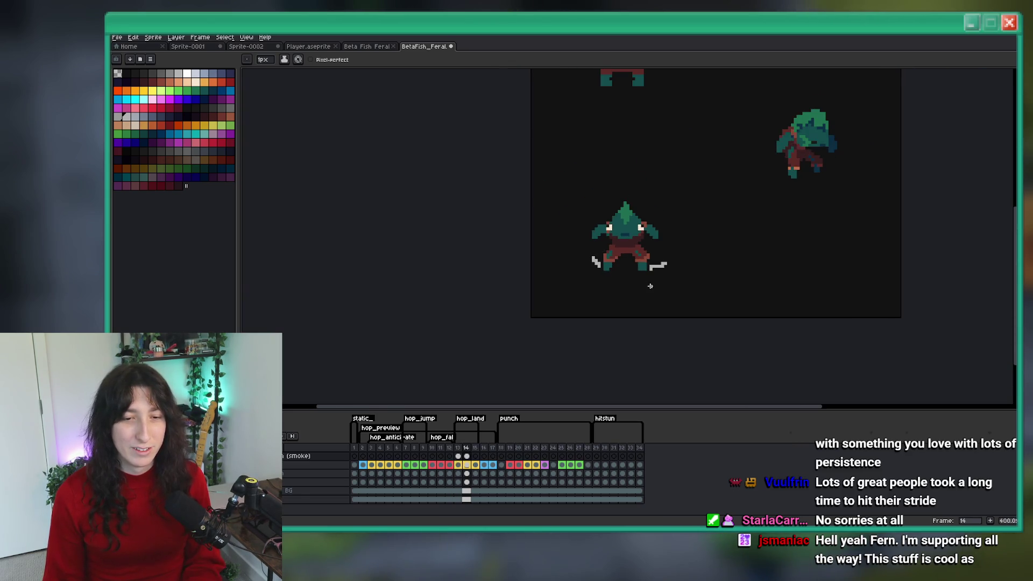
scroll(650, 286, up, 8)
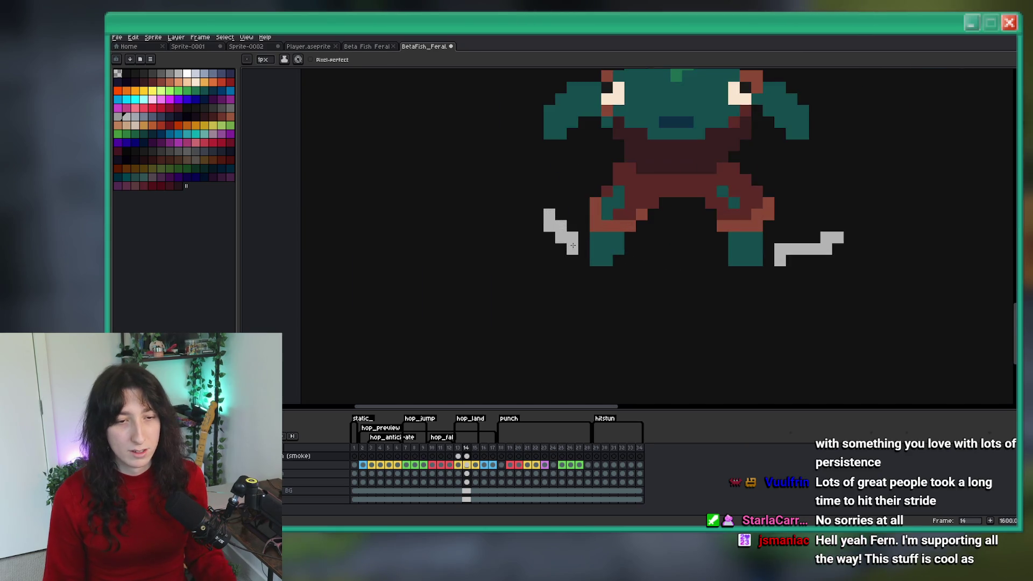
key(e)
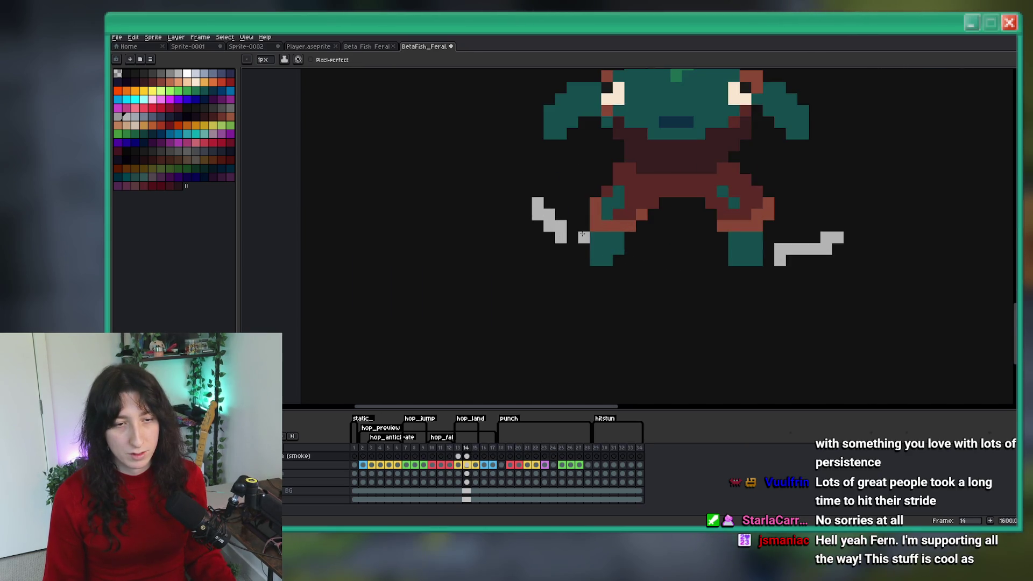
key(plus)
drag(581, 235, 574, 252)
scroll(720, 255, up, 1)
key(plus)
drag(742, 264, 796, 263)
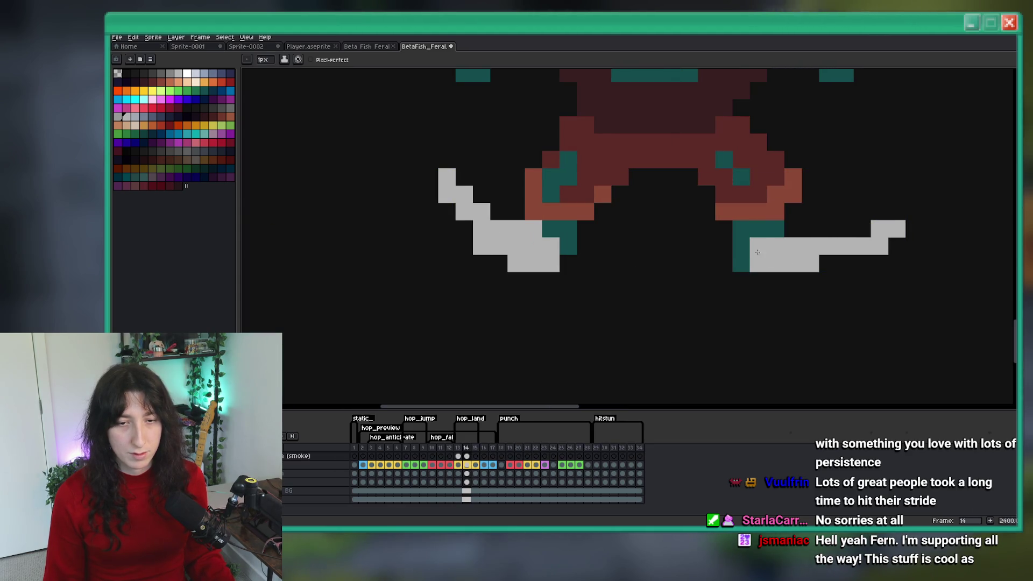
click(758, 252)
key(b)
scroll(568, 247, down, 5)
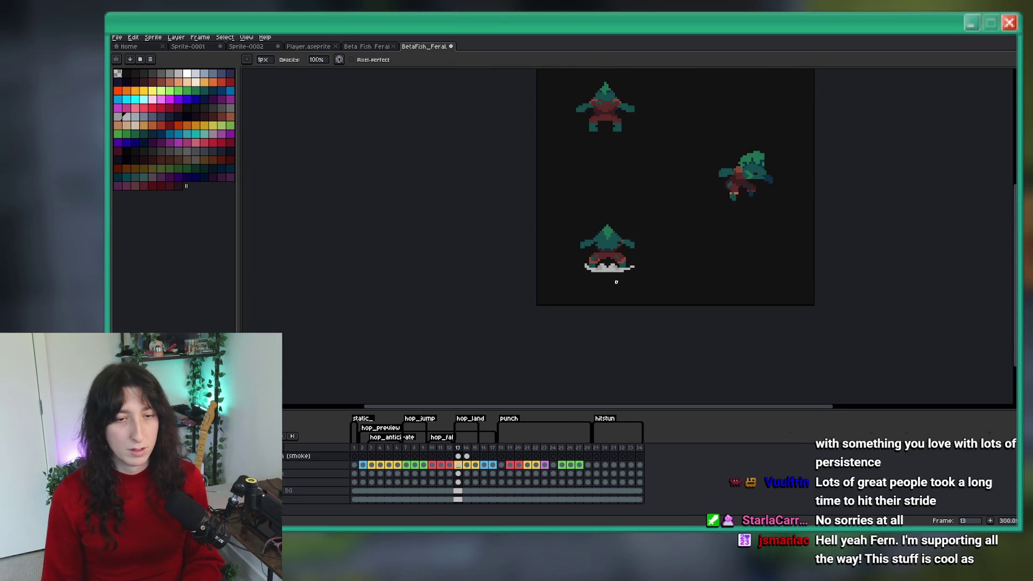
scroll(603, 284, up, 8)
click(602, 285)
Paint a diagonal grey streak over the left foot and shade the puffs light and mid grey
drag(619, 234, 572, 186)
scroll(571, 171, down, 4)
scroll(593, 210, up, 2)
scroll(593, 209, down, 2)
scroll(594, 209, up, 1)
scroll(593, 210, up, 4)
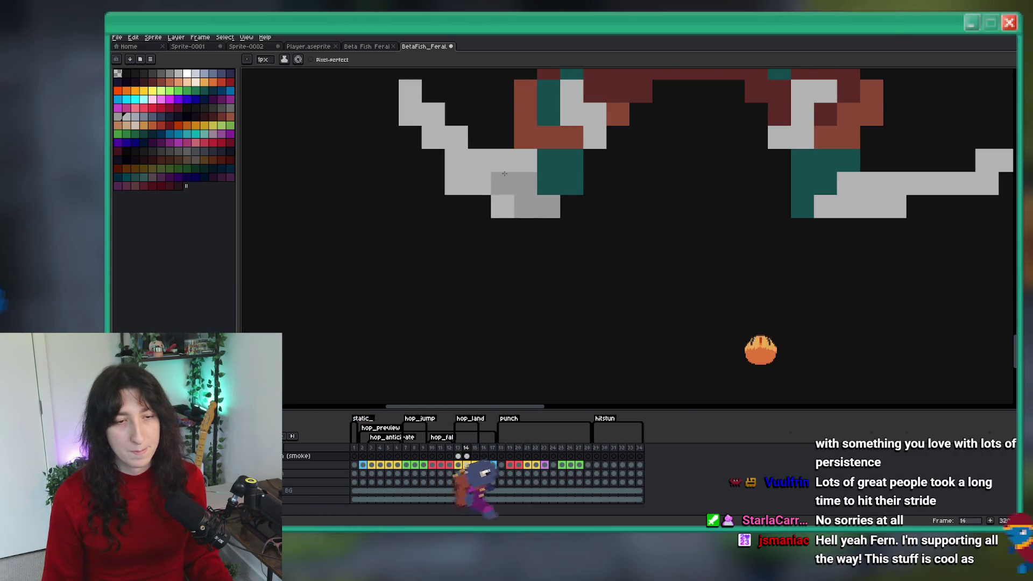
scroll(397, 171, down, 1)
scroll(397, 172, up, 1)
drag(397, 171, 374, 166)
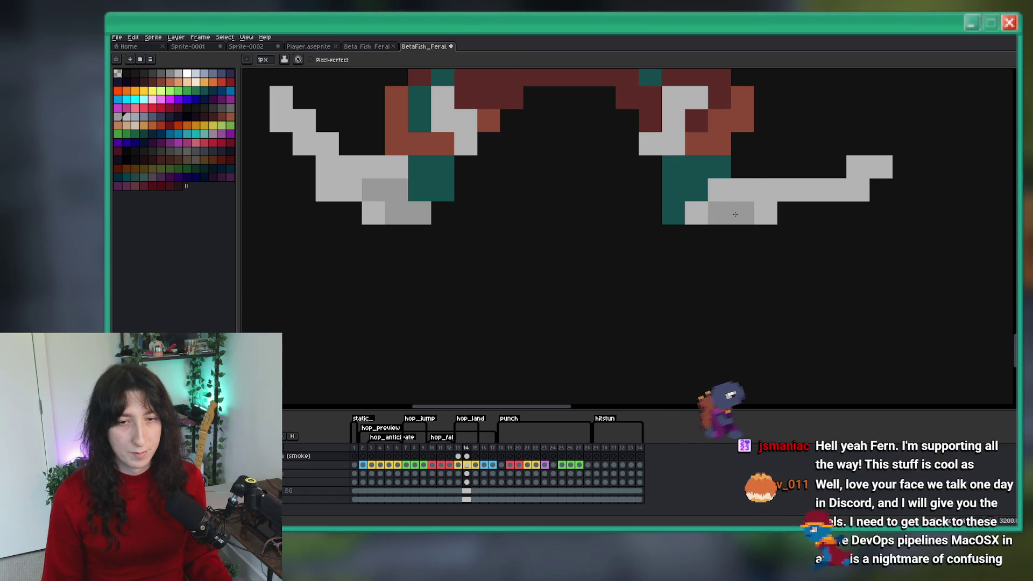
drag(765, 190, 719, 212)
scroll(700, 215, down, 7)
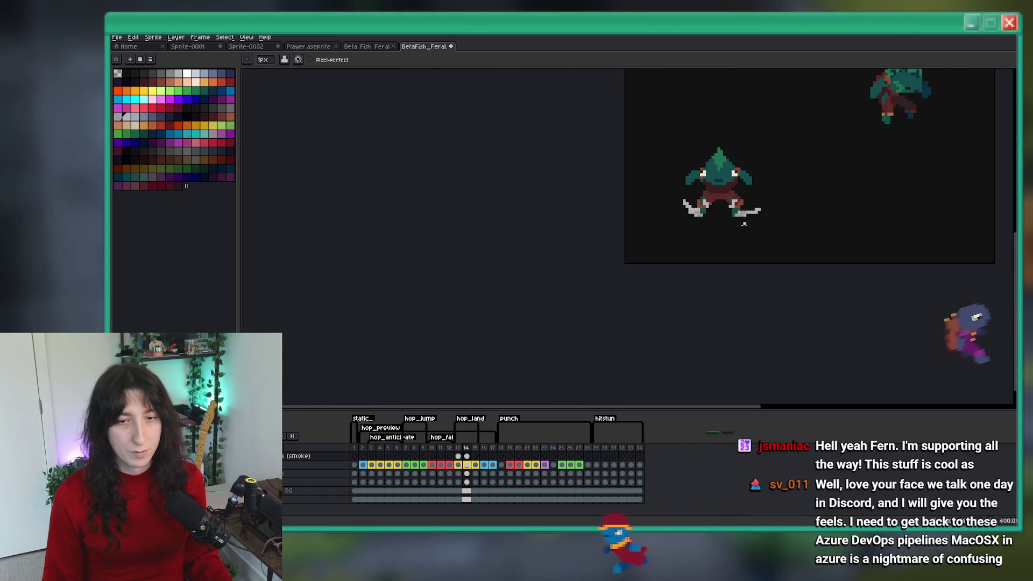
scroll(722, 219, up, 5)
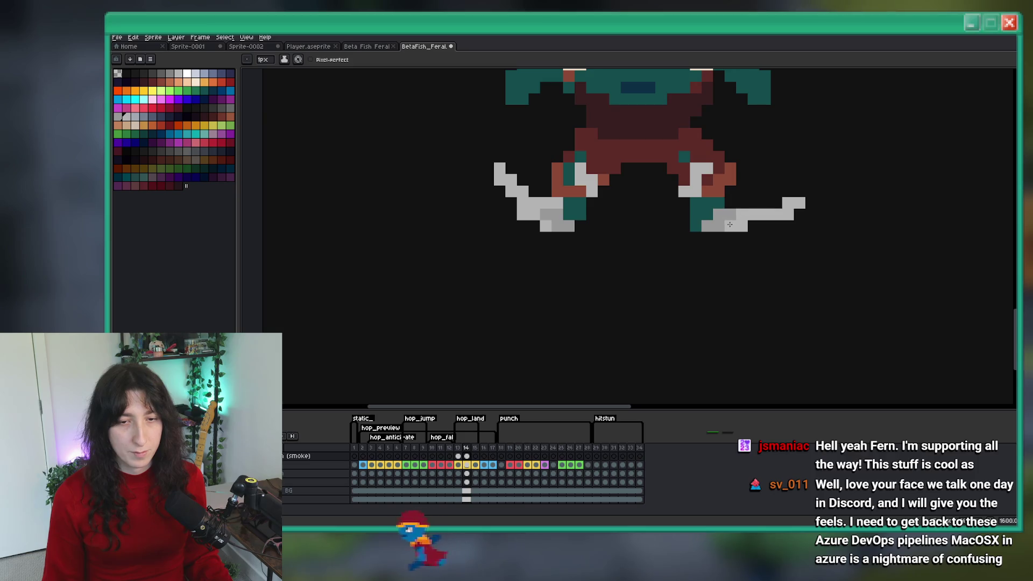
scroll(722, 219, down, 6)
scroll(684, 240, up, 4)
scroll(677, 240, down, 4)
scroll(667, 241, up, 6)
Dot light-grey debris specks beside both dust puffs
click(667, 228)
click(719, 229)
click(770, 245)
click(753, 228)
click(666, 246)
scroll(759, 246, down, 8)
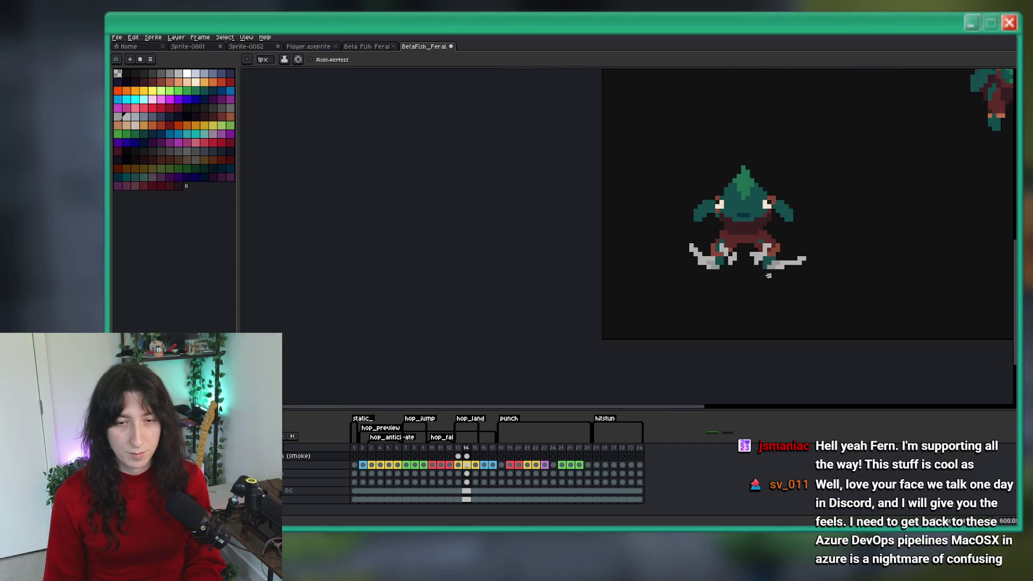
scroll(708, 285, up, 2)
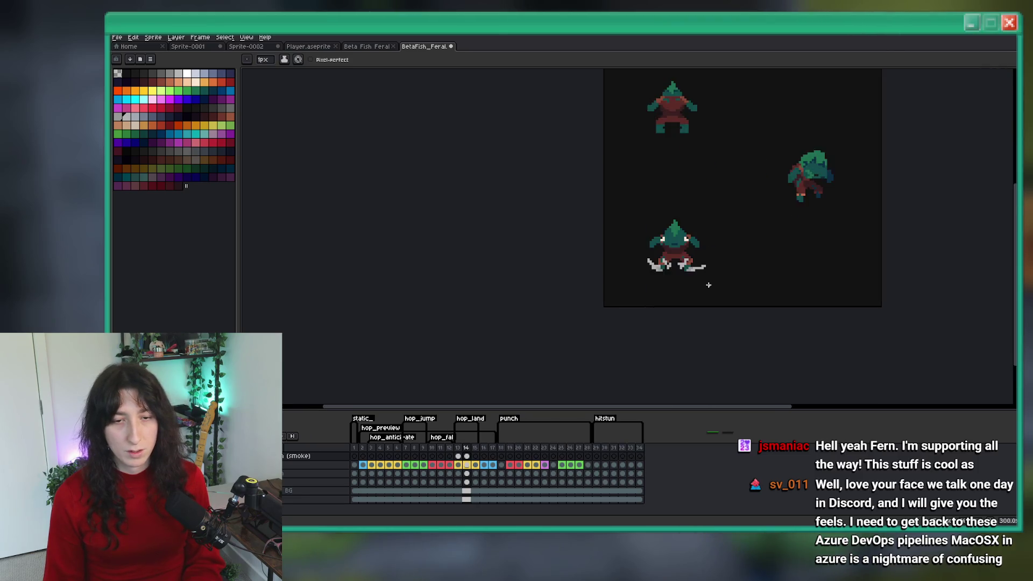
scroll(708, 285, down, 2)
scroll(694, 277, up, 3)
scroll(656, 272, up, 5)
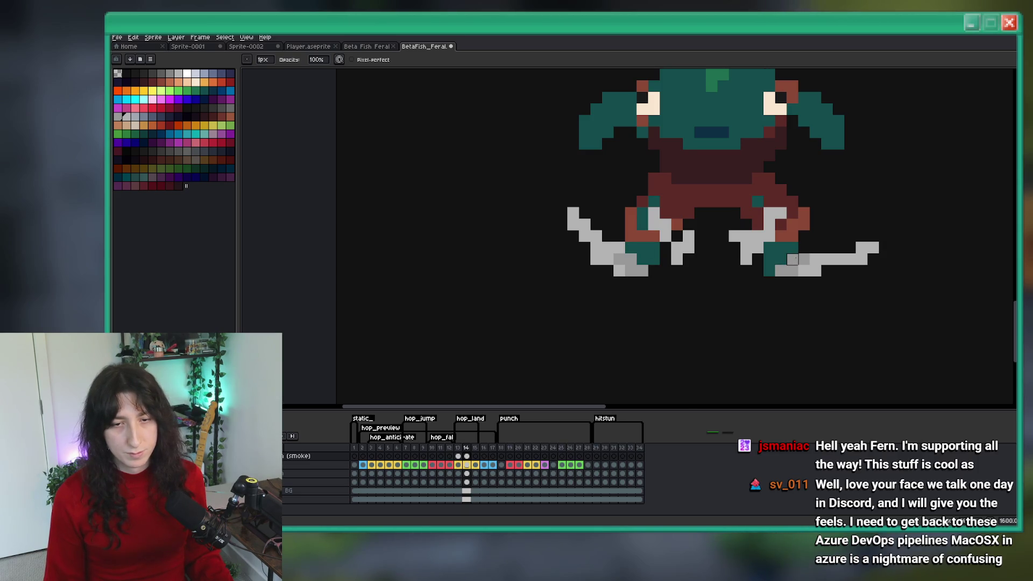
scroll(792, 260, down, 6)
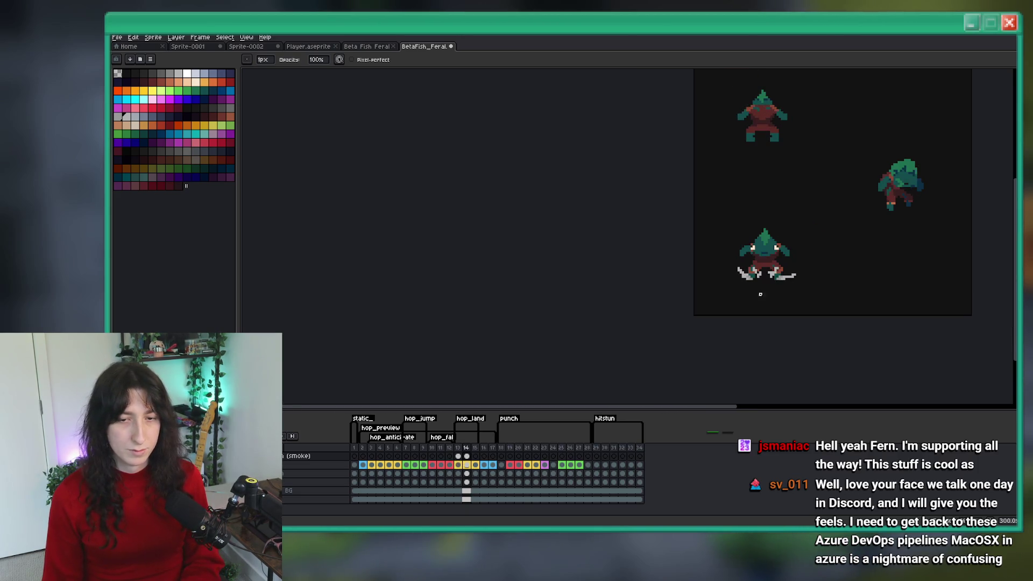
scroll(755, 294, up, 9)
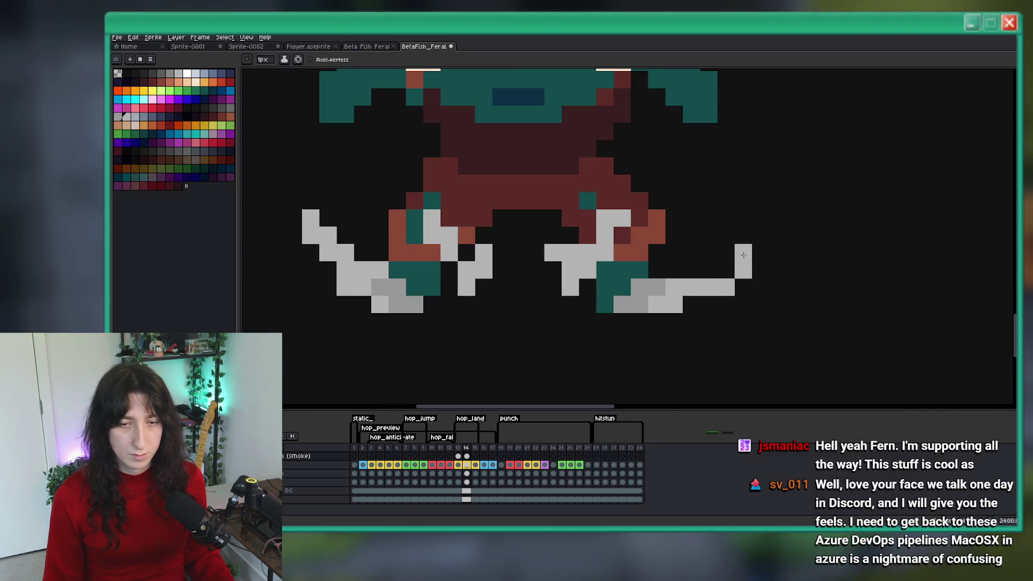
scroll(656, 267, down, 5)
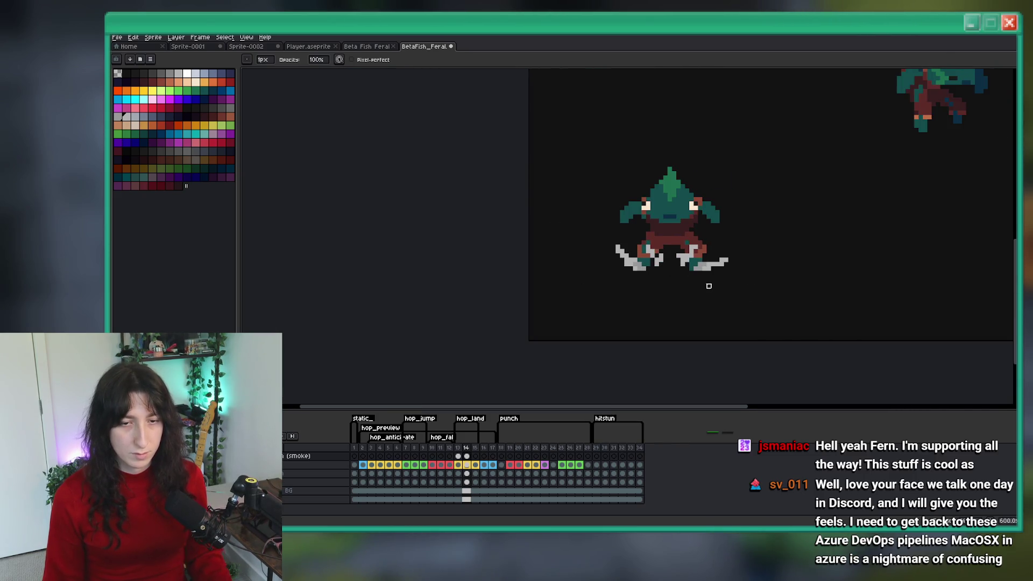
scroll(704, 287, down, 2)
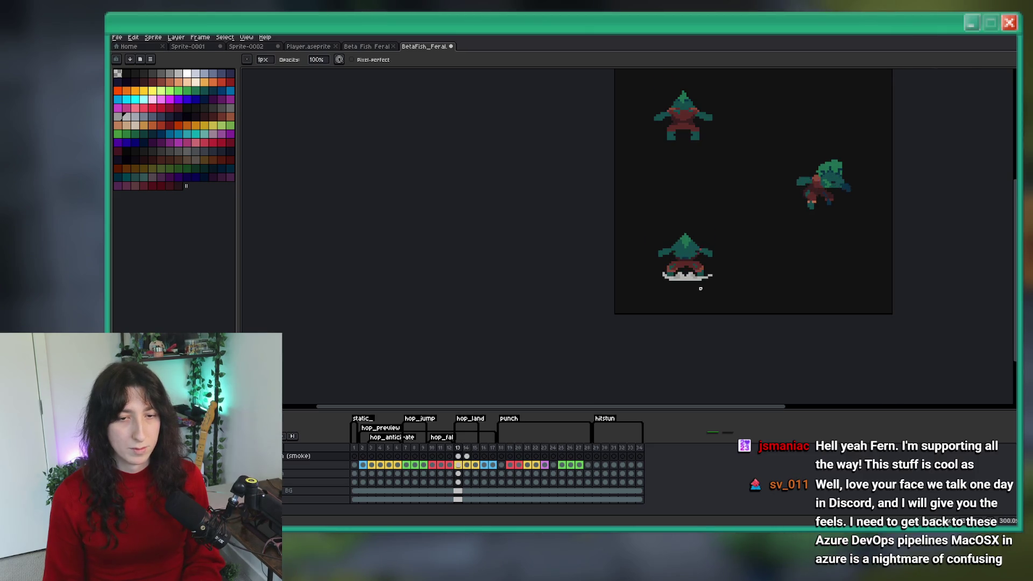
scroll(701, 289, down, 1)
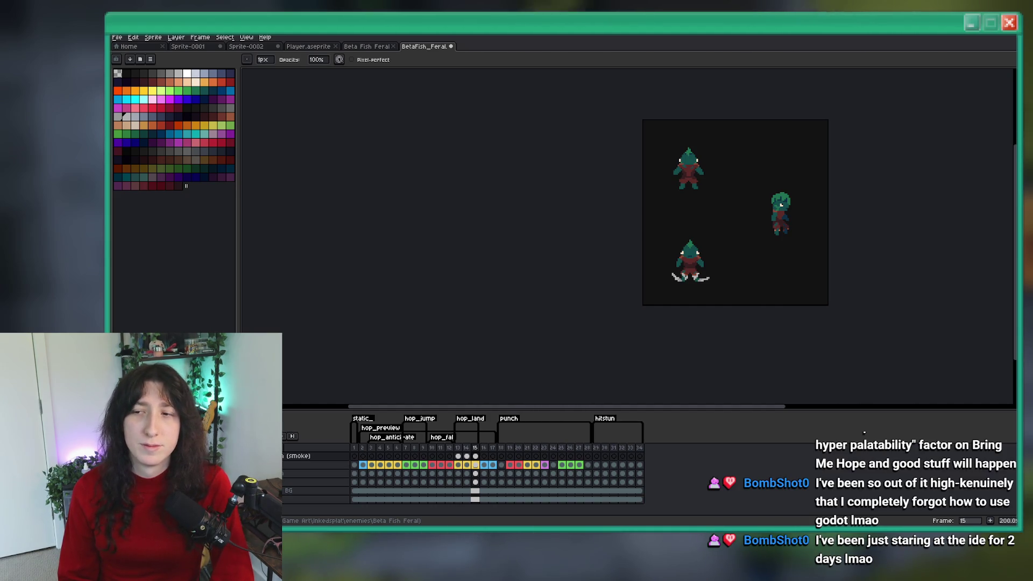
Pan the canvas toward the fish sprites on hop_land frame 15
mouse_move(889, 171)
mouse_down()
mouse_move(705, 131)
mouse_move(592, 83)
mouse_up()
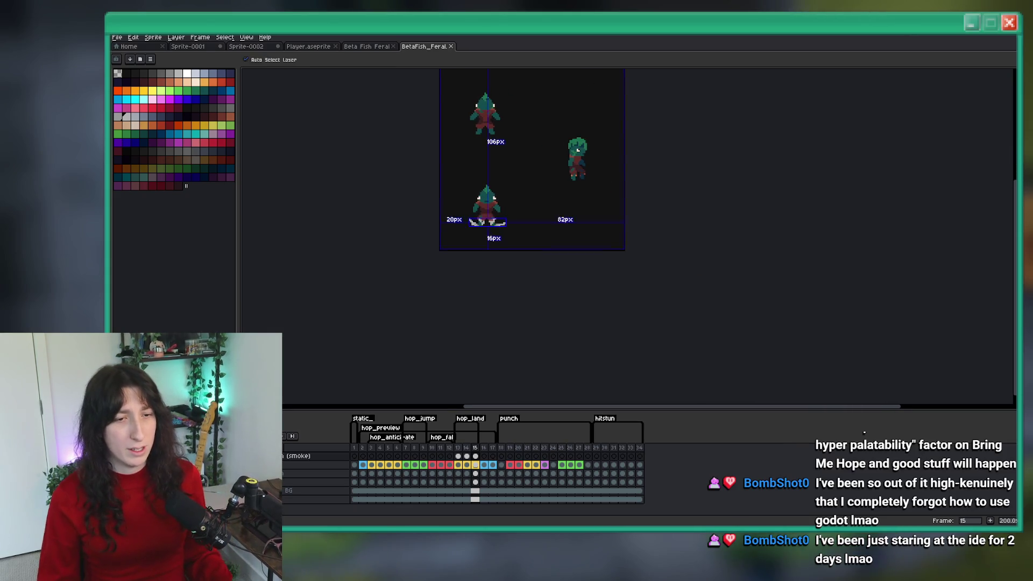
Trim the left grey streak on frame 15, erasing pixels around the left leg and adding a speck
scroll(576, 290, down, 1)
scroll(542, 252, up, 4)
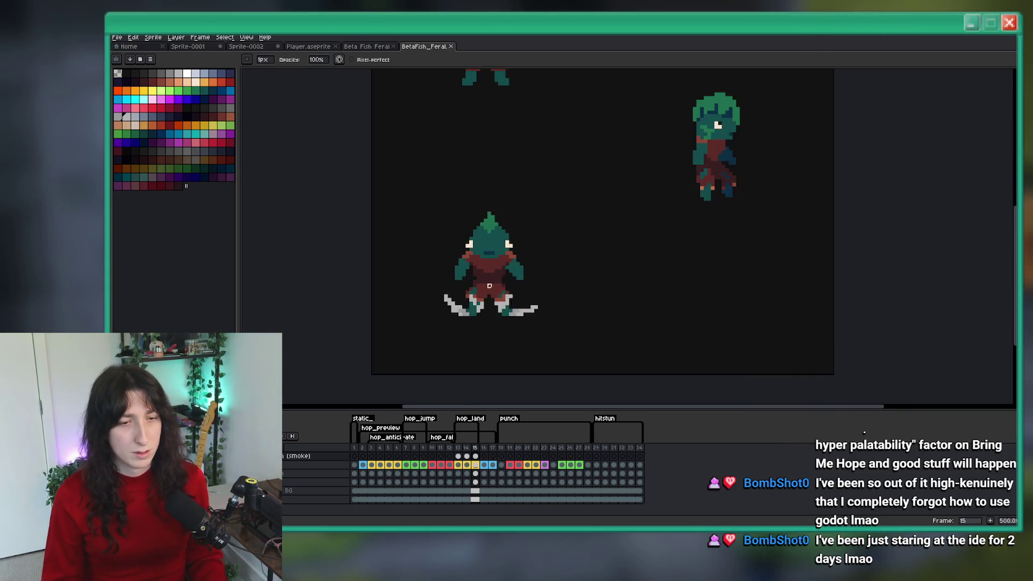
scroll(488, 285, up, 5)
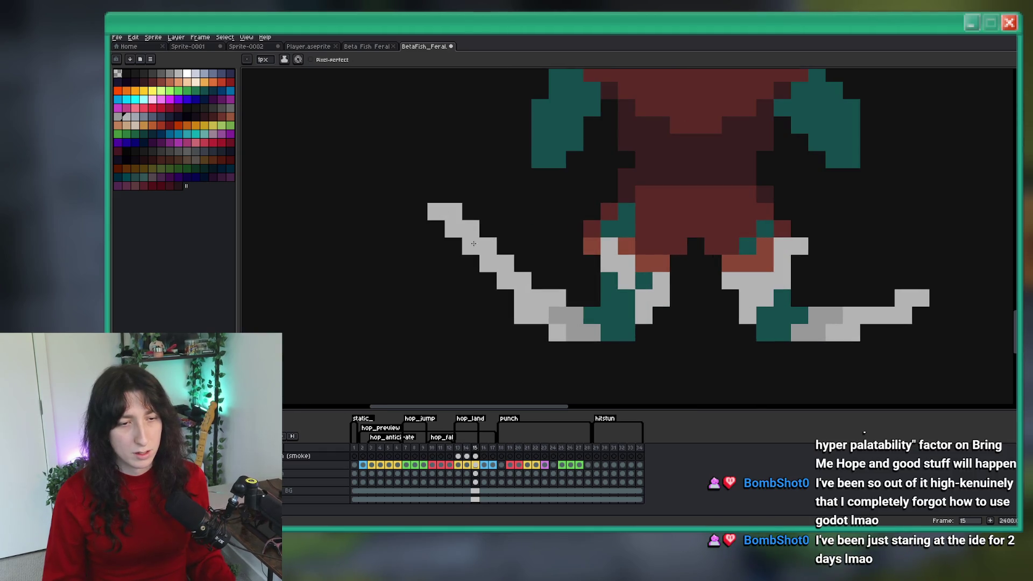
scroll(512, 281, down, 1)
key(e)
mouse_move(506, 253)
mouse_down()
mouse_move(563, 307)
mouse_move(507, 278)
mouse_move(496, 253)
mouse_move(491, 263)
mouse_up()
scroll(454, 281, down, 1)
scroll(453, 281, down, 4)
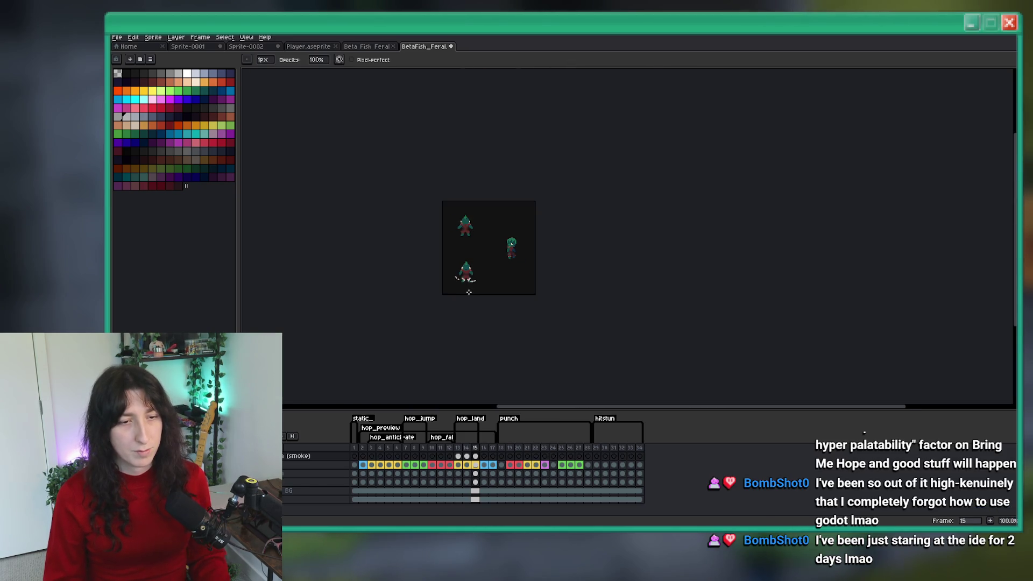
scroll(428, 217, up, 6)
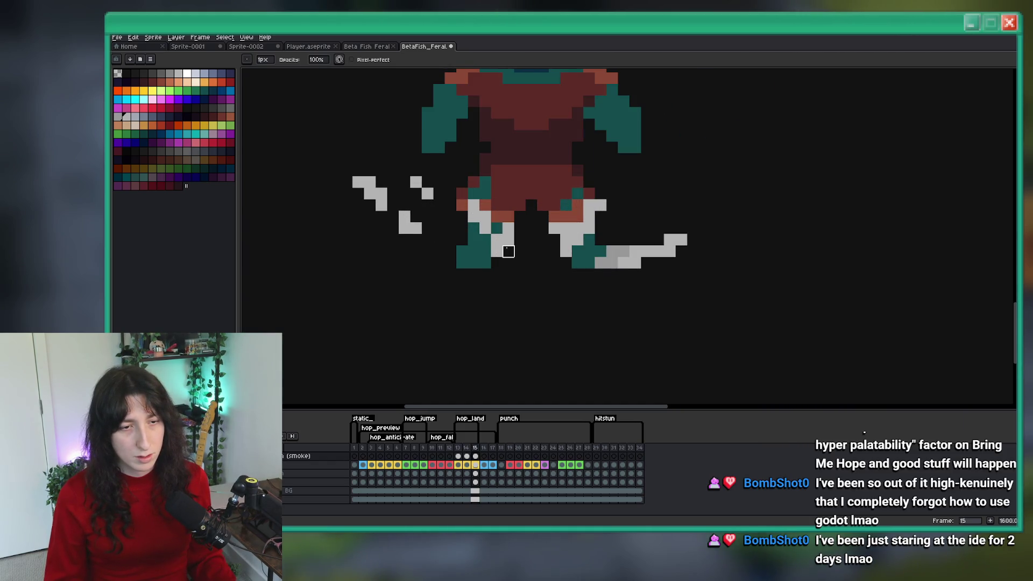
drag(509, 251, 497, 226)
key(b)
click(505, 217)
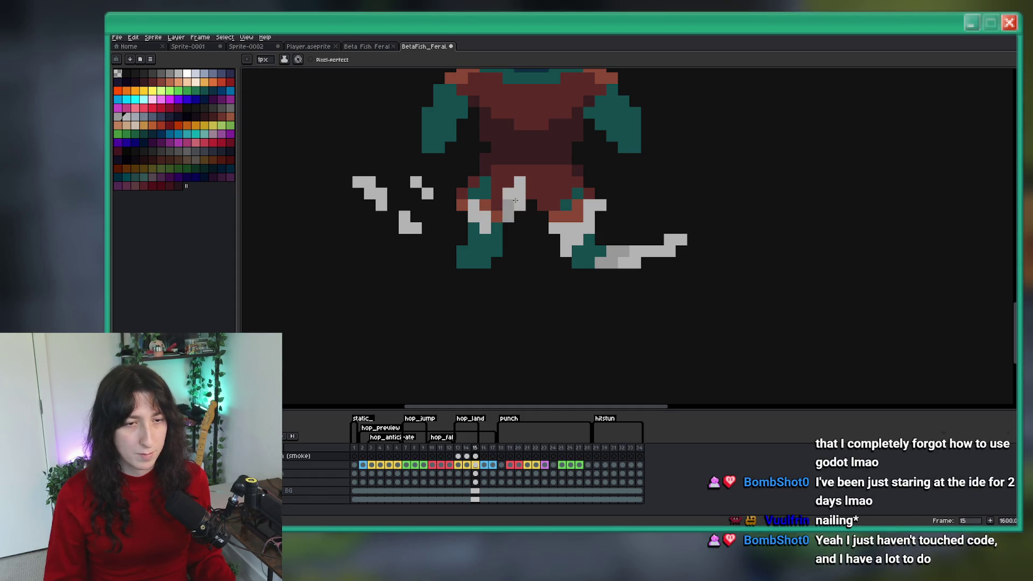
key(e)
drag(484, 214, 485, 228)
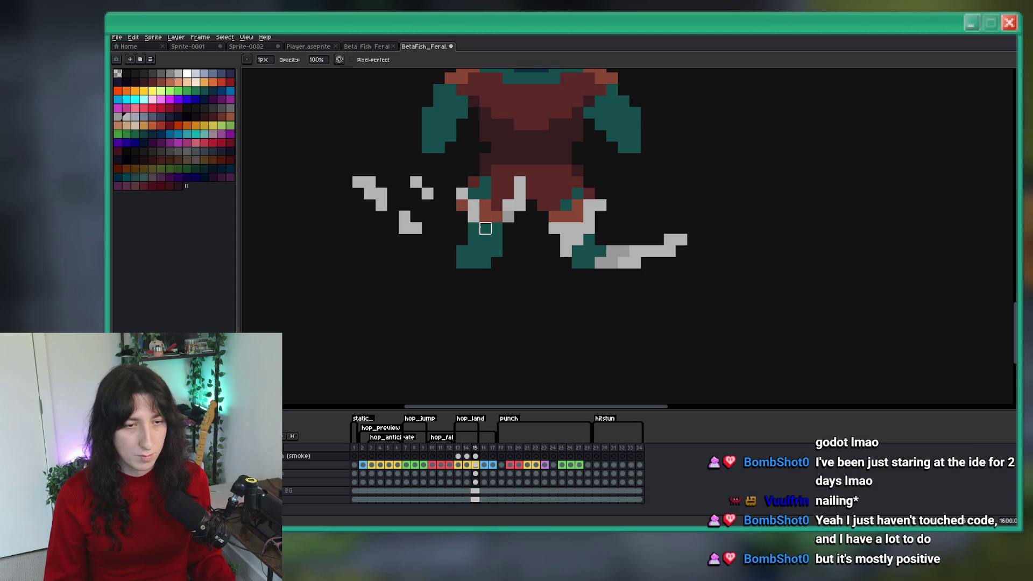
Redraw the diagonal streak by the right leg as a stepped shard, removing its lower pixels
scroll(485, 218, down, 6)
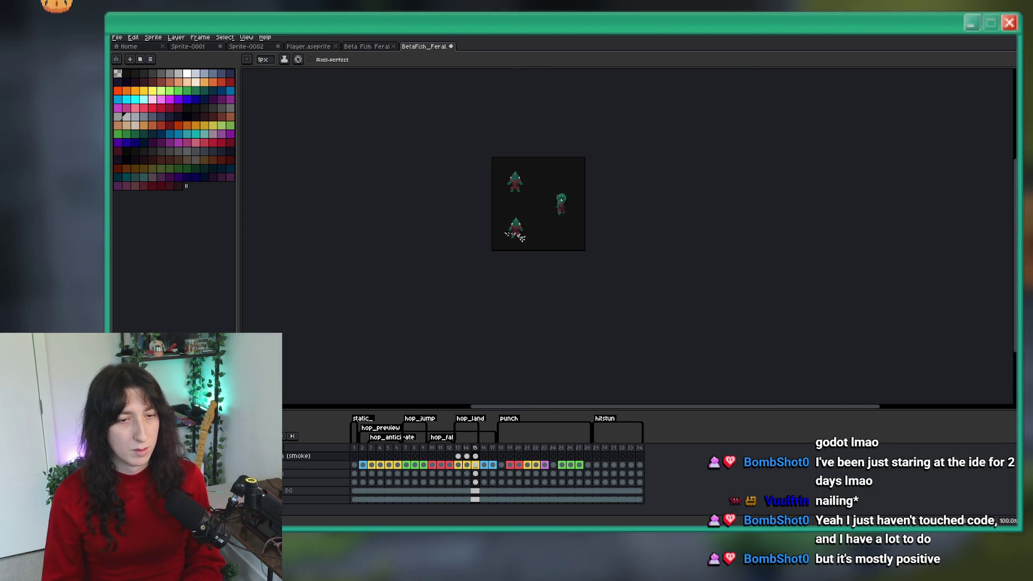
scroll(513, 225, up, 5)
scroll(514, 226, down, 1)
scroll(514, 226, up, 1)
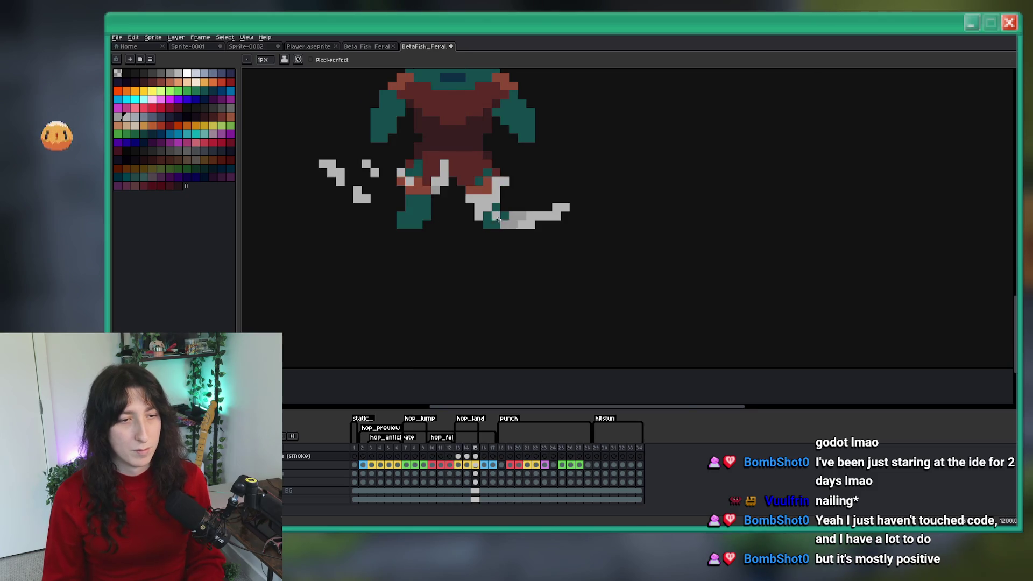
scroll(458, 201, up, 3)
mouse_move(458, 201)
mouse_down()
mouse_move(470, 222)
mouse_move(447, 189)
mouse_up()
key(b)
drag(486, 154, 451, 178)
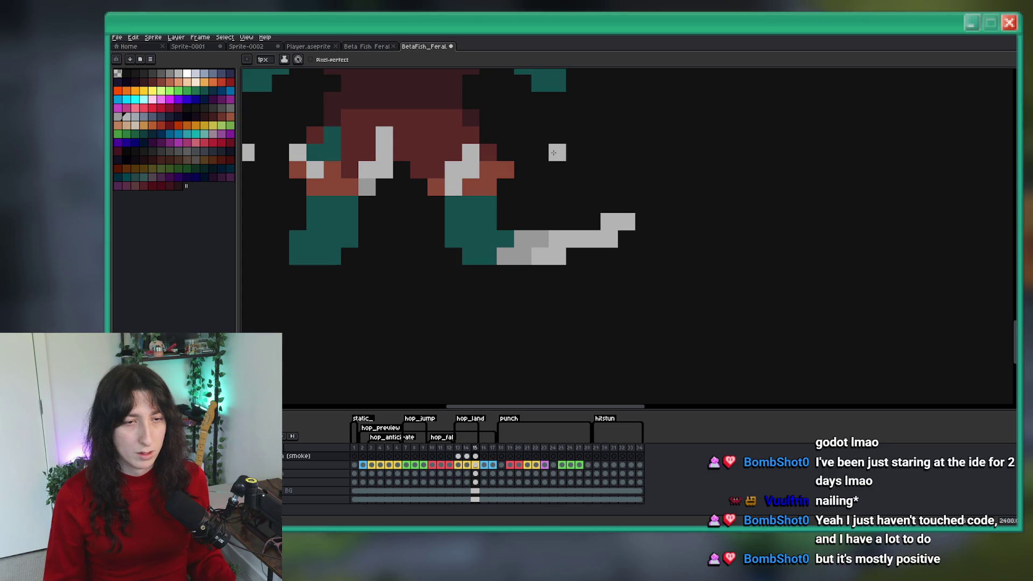
click(527, 182)
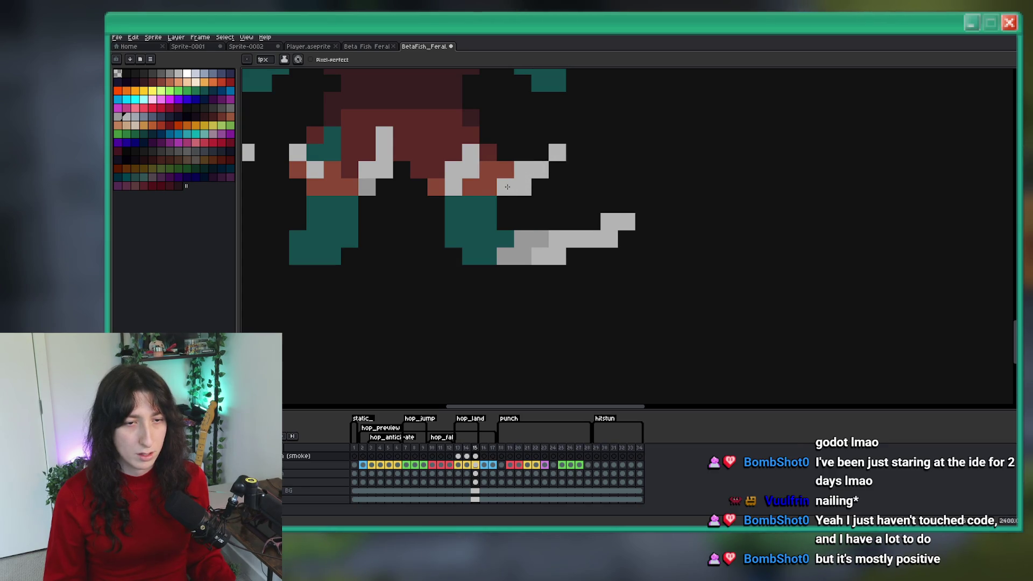
scroll(507, 187, up, 1)
drag(481, 281, 553, 281)
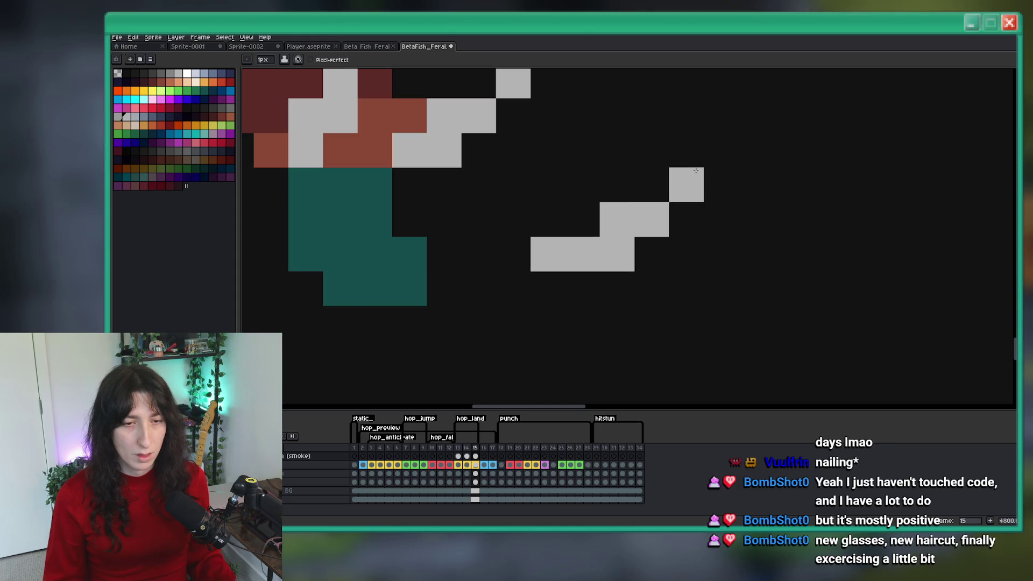
Scatter loose light-grey specks around the shard and right-click away stray pixels
click(686, 151)
click(662, 198)
scroll(653, 205, down, 3)
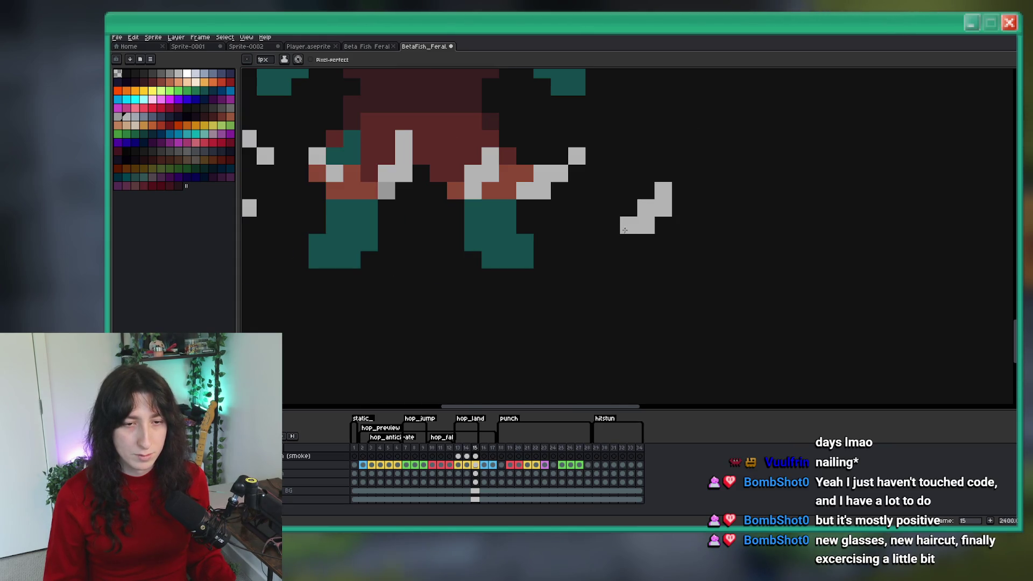
right_click(616, 239)
click(627, 238)
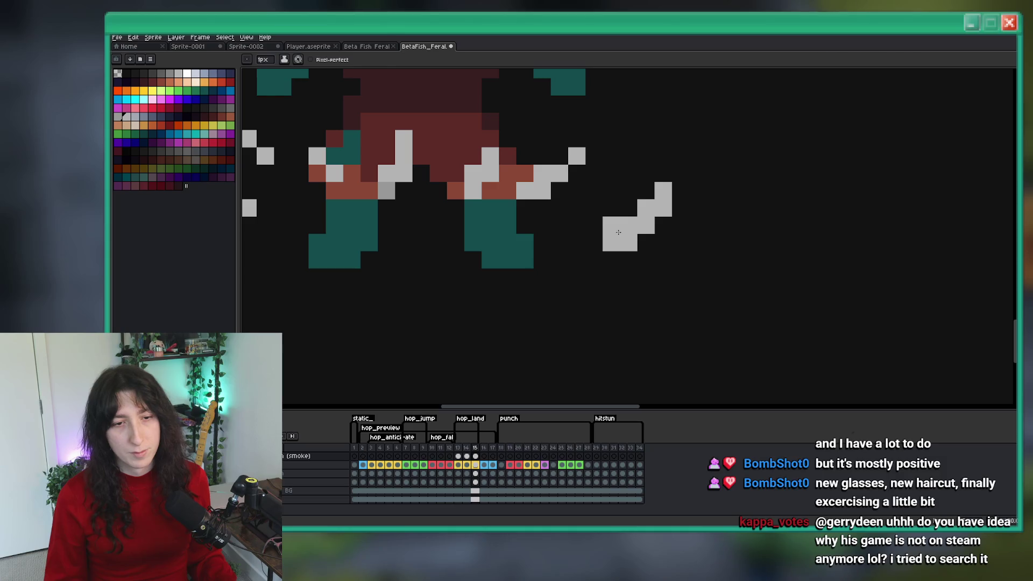
right_click(618, 232)
scroll(613, 235, down, 2)
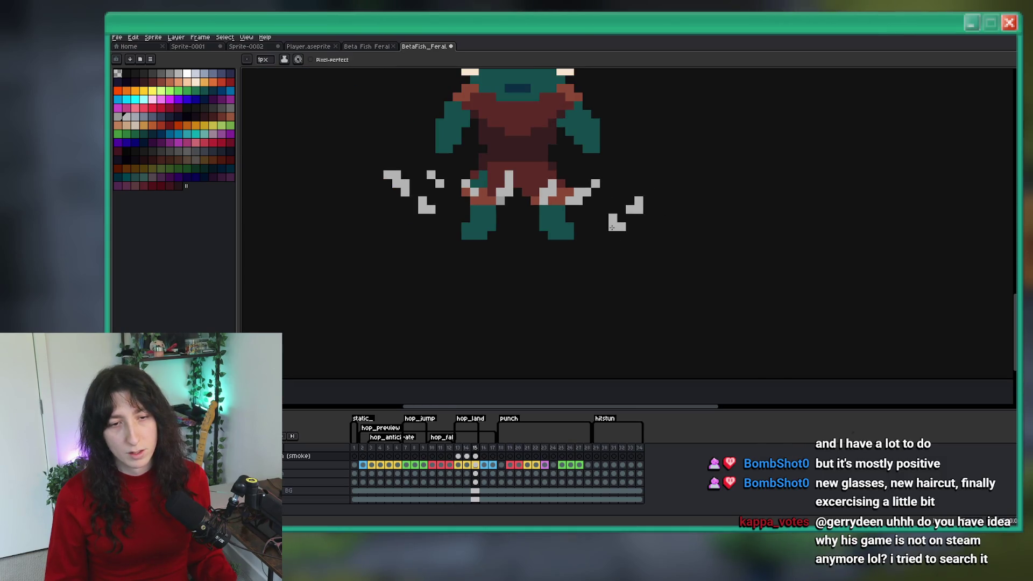
scroll(612, 228, down, 2)
scroll(608, 232, up, 2)
click(603, 237)
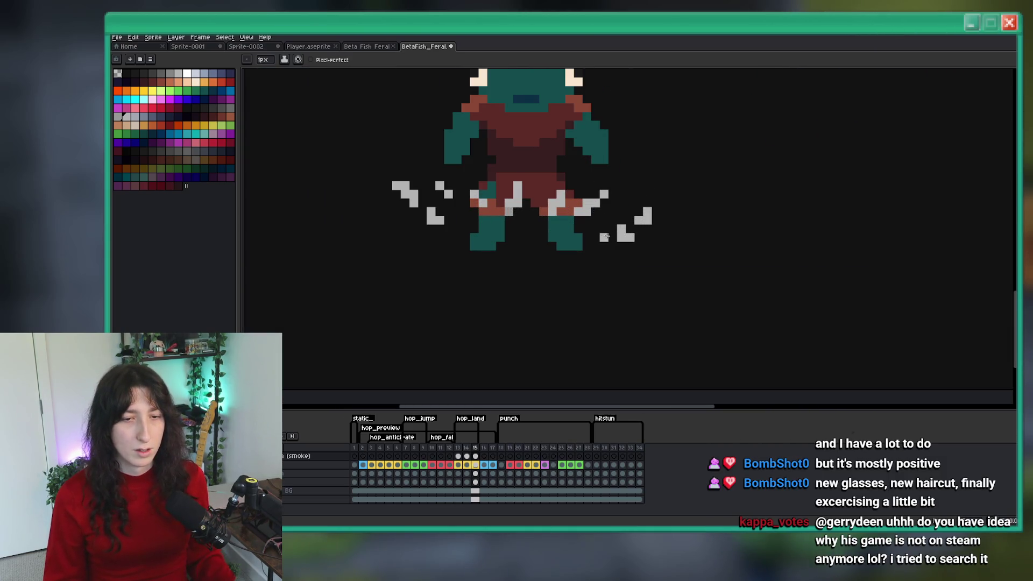
scroll(611, 236, down, 2)
scroll(615, 235, up, 2)
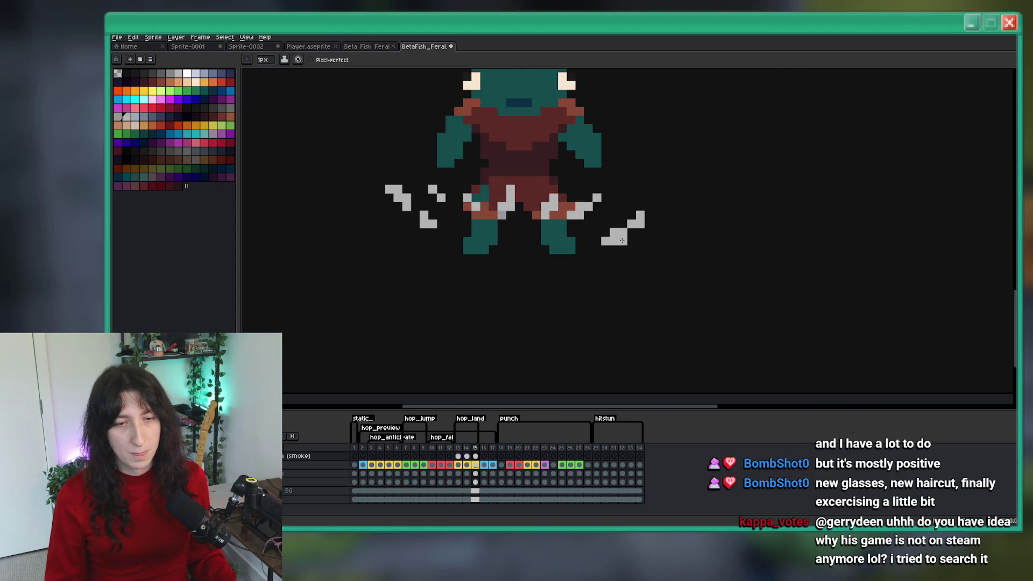
scroll(622, 238, down, 3)
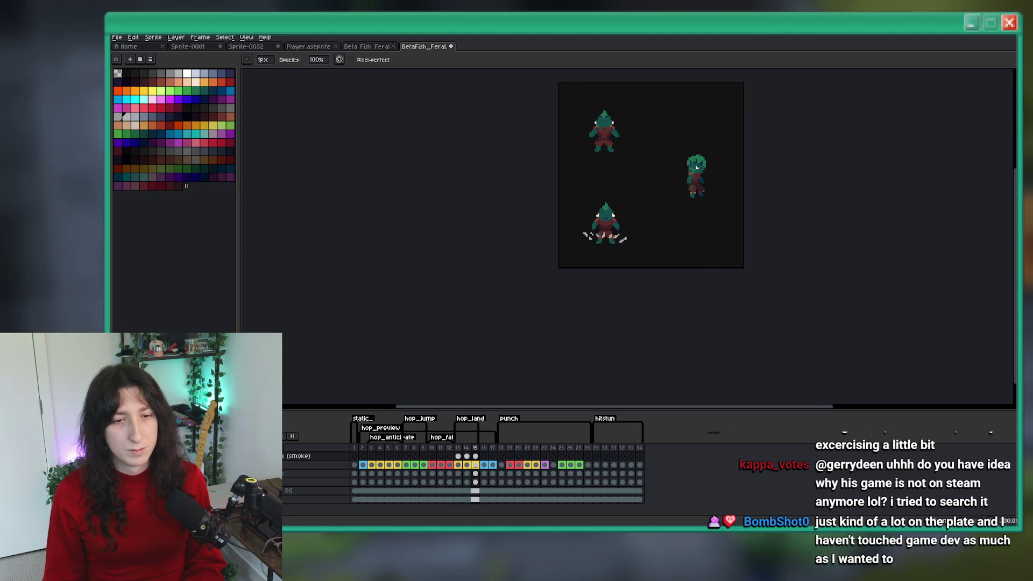
Zoom in and out across the sprite sheet, ending zoomed in on frame 13's dust puff
scroll(583, 235, up, 4)
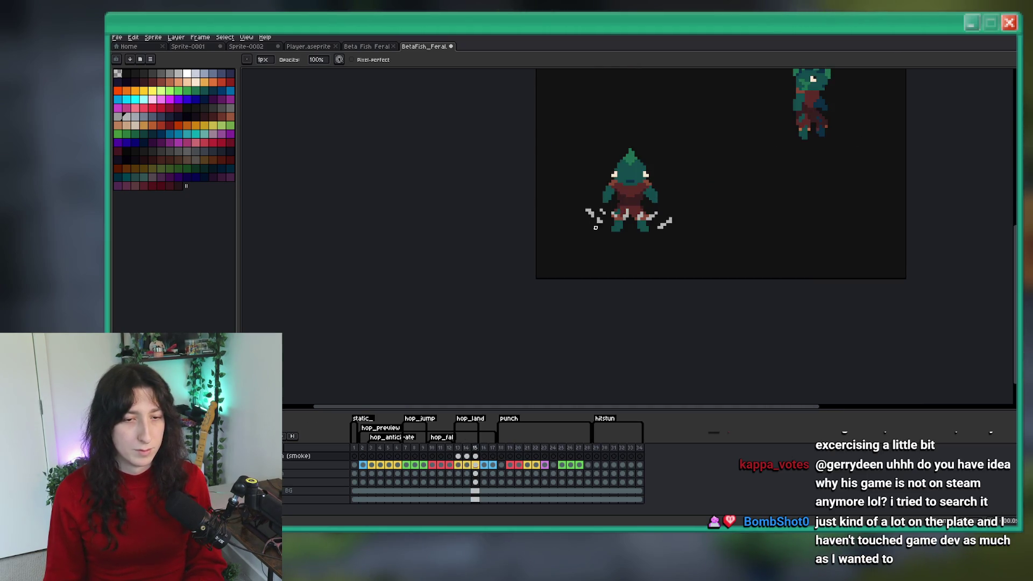
scroll(583, 235, up, 2)
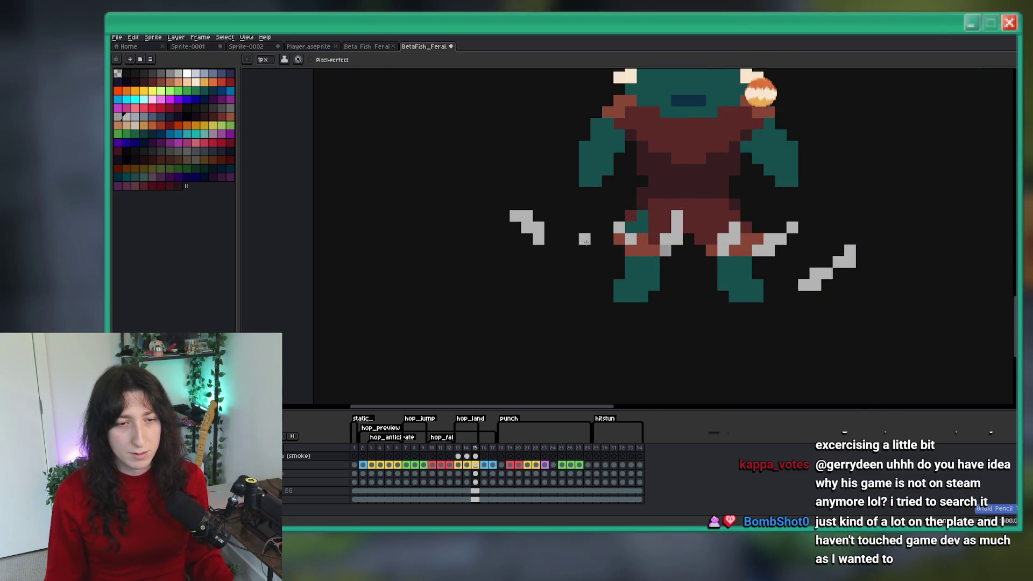
scroll(682, 217, right, 3)
scroll(682, 217, down, 5)
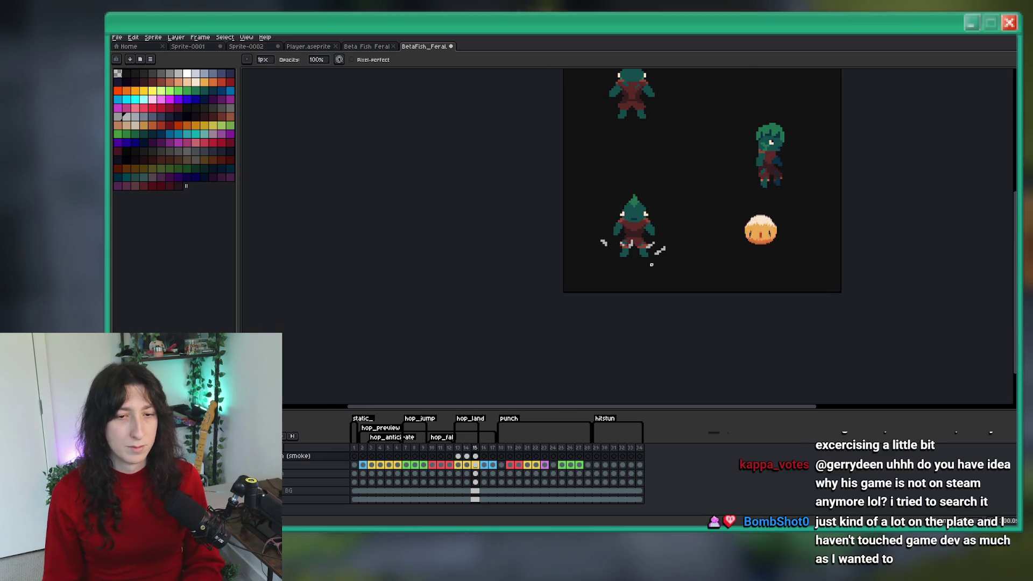
scroll(652, 260, up, 1)
scroll(651, 259, down, 2)
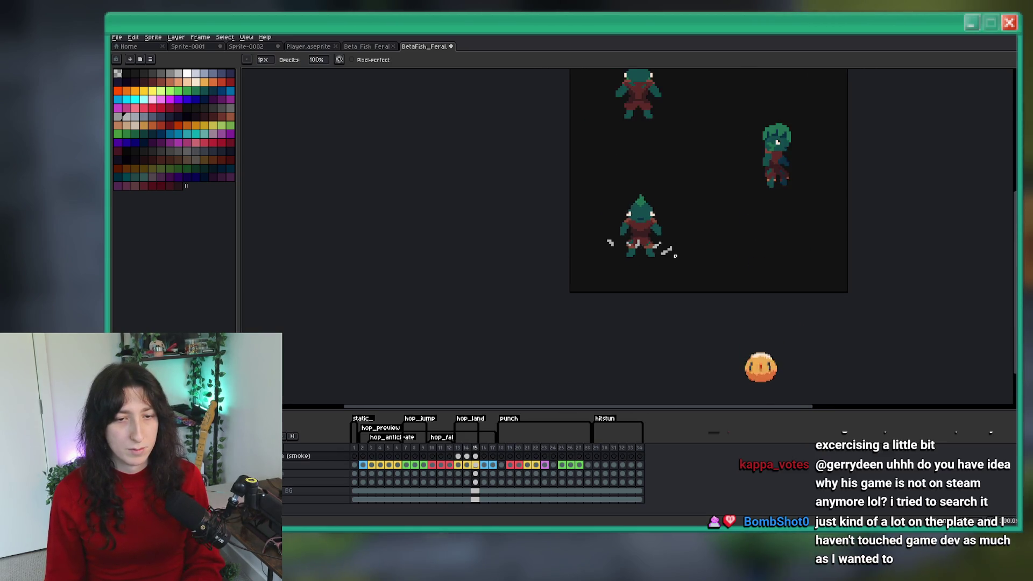
scroll(675, 255, up, 3)
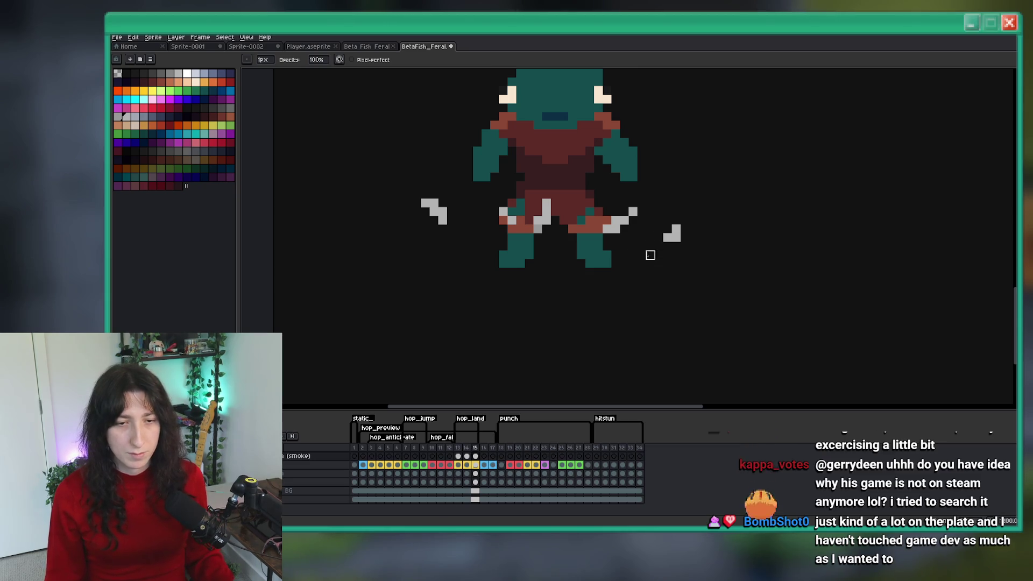
scroll(651, 258, down, 2)
scroll(586, 269, down, 2)
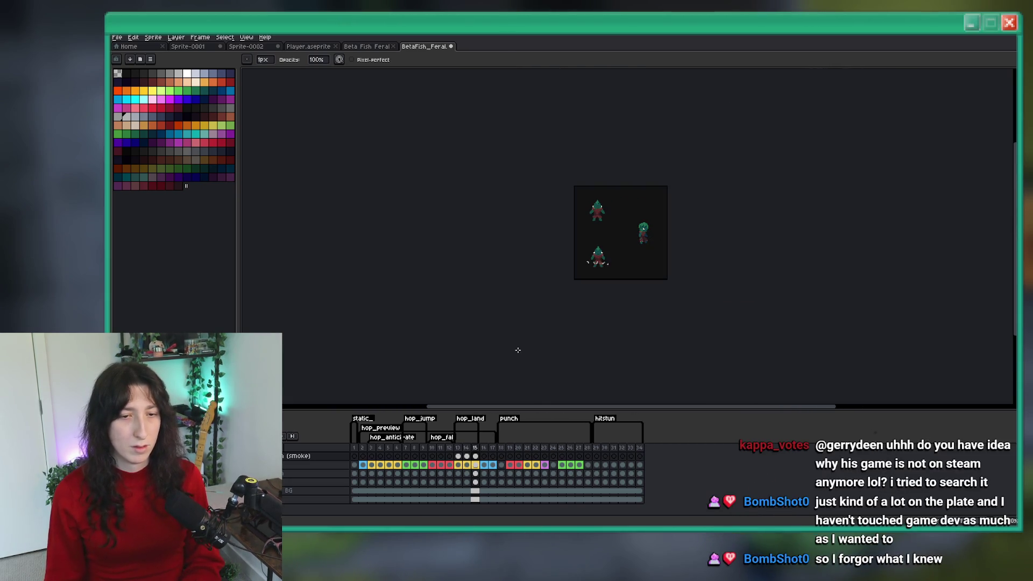
scroll(599, 267, up, 3)
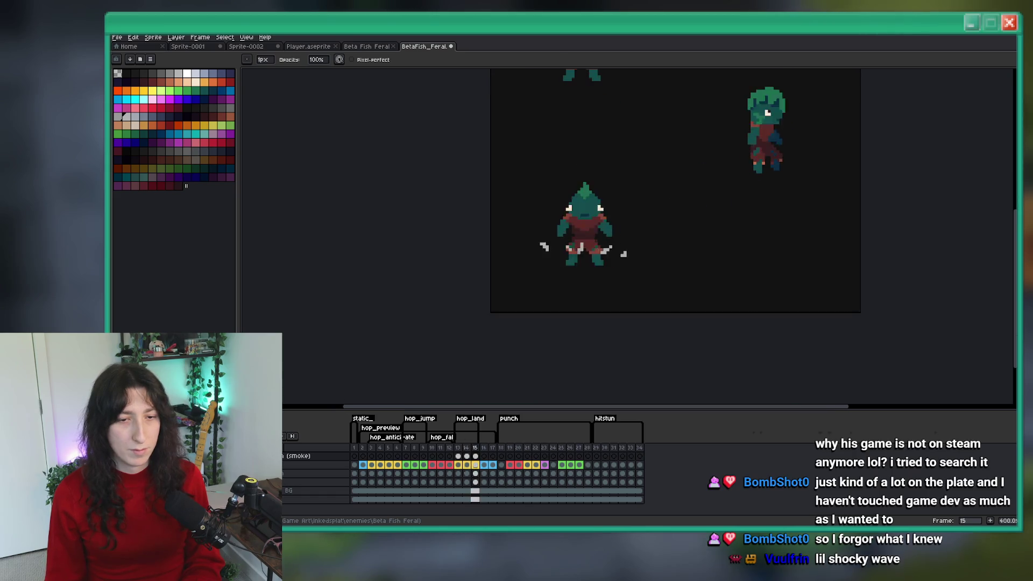
scroll(589, 192, down, 1)
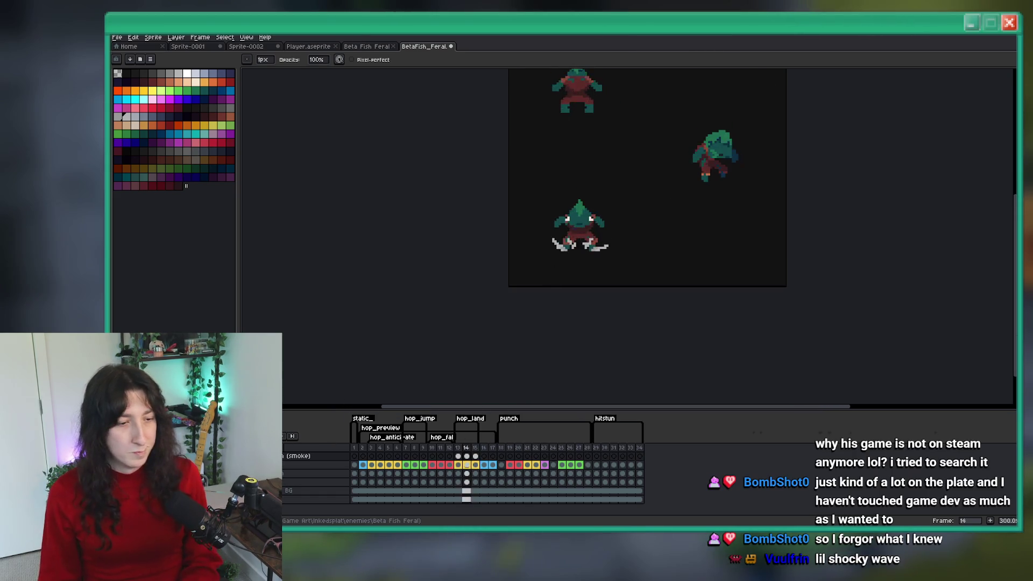
scroll(511, 254, up, 6)
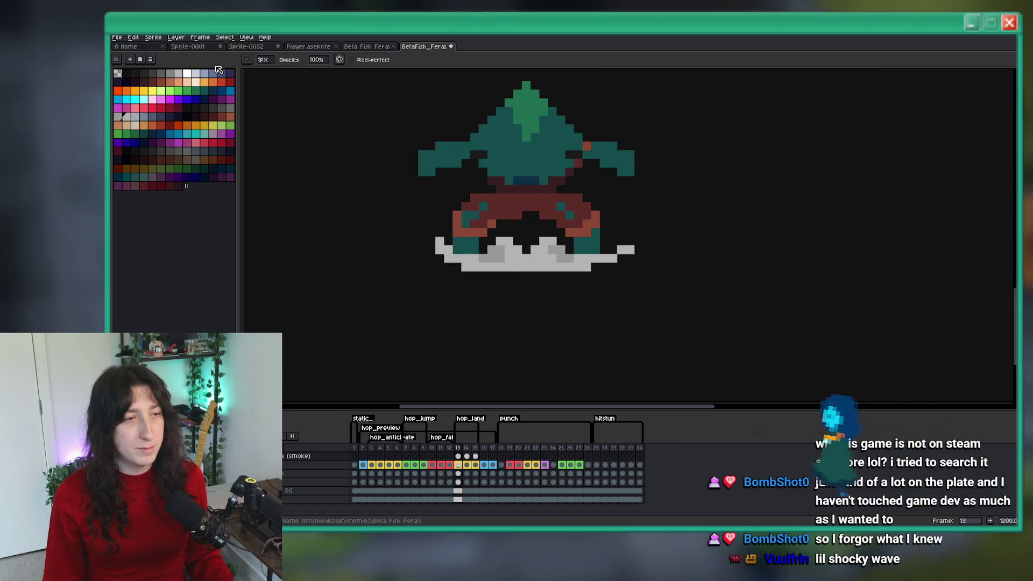
scroll(505, 269, up, 3)
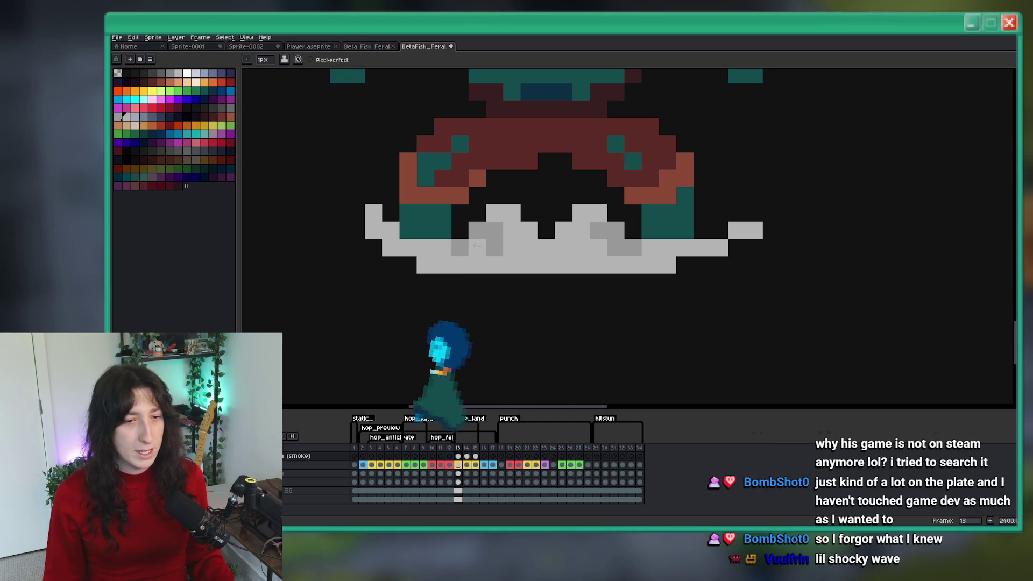
Paint dark and medium grey shading pixels into frame 13's dust puff, then advance to frame 14
key(i)
key(b)
click(511, 248)
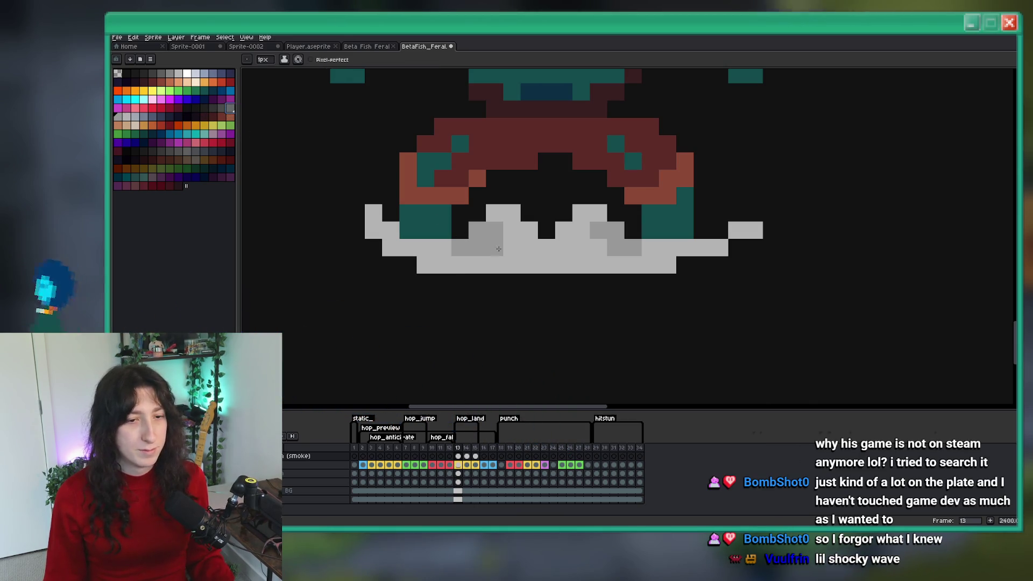
click(513, 260)
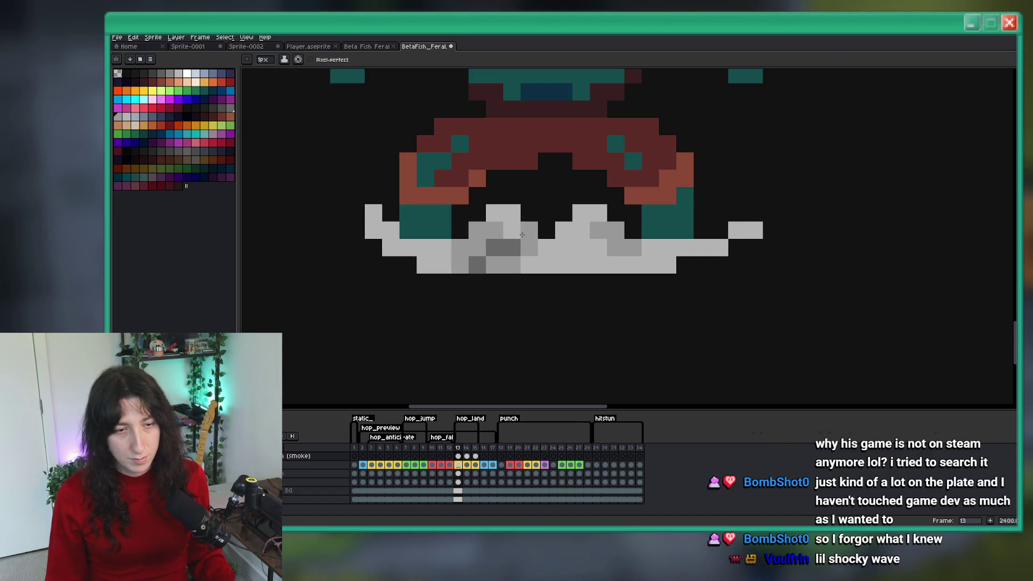
scroll(487, 250, down, 5)
scroll(538, 254, up, 2)
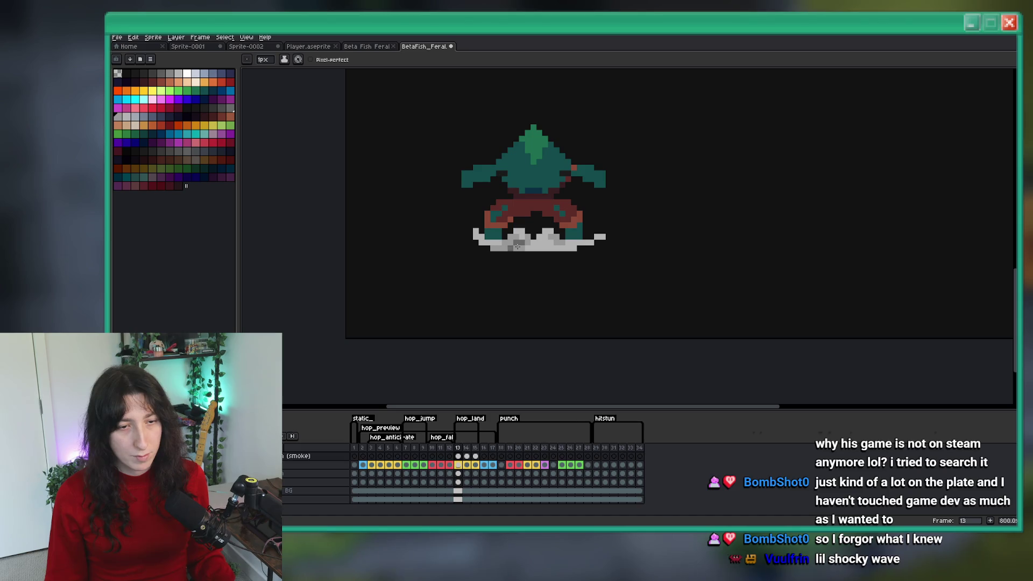
scroll(517, 246, down, 2)
scroll(532, 252, up, 1)
scroll(548, 257, down, 4)
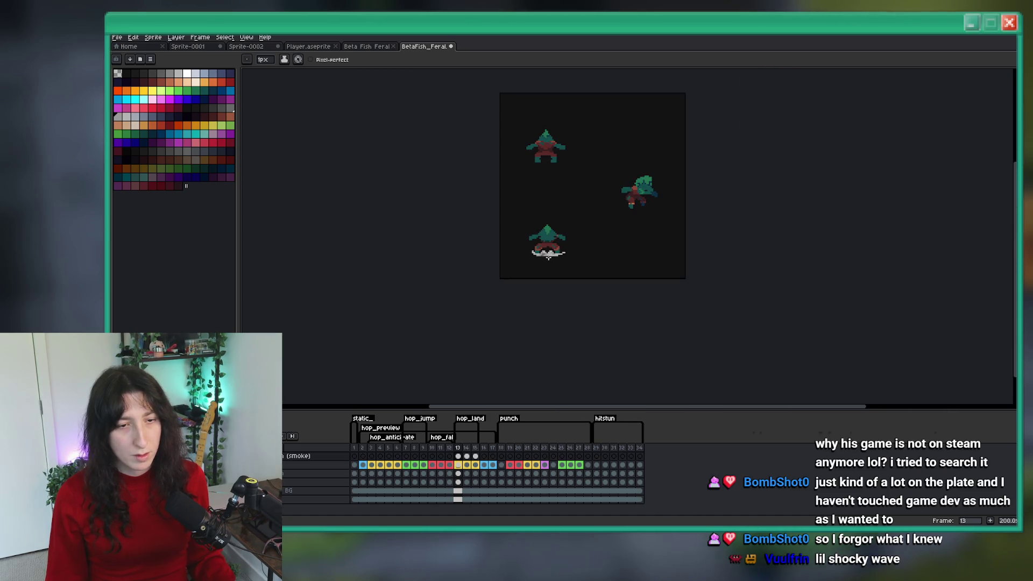
scroll(548, 257, up, 6)
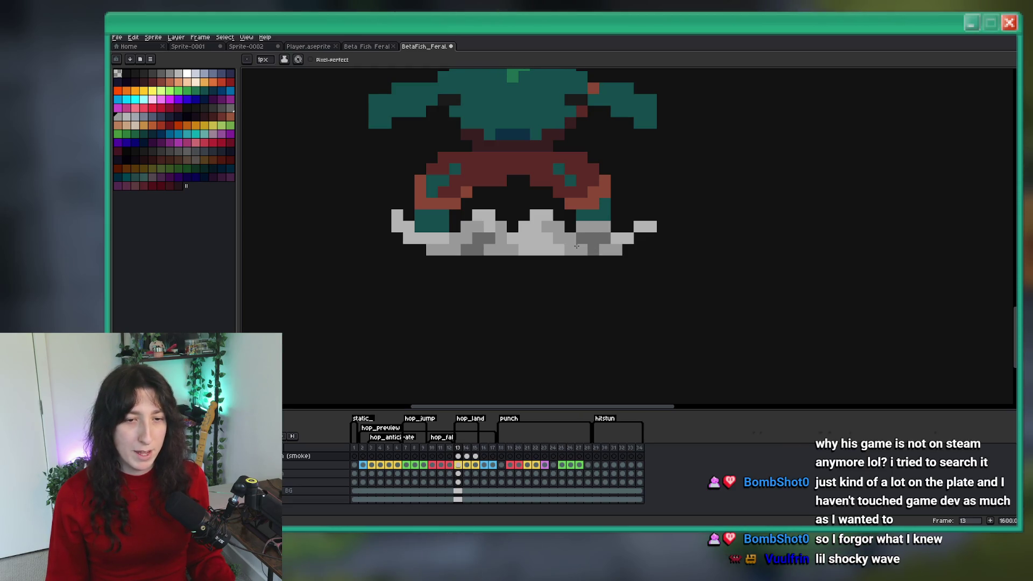
scroll(578, 247, down, 6)
key(Right)
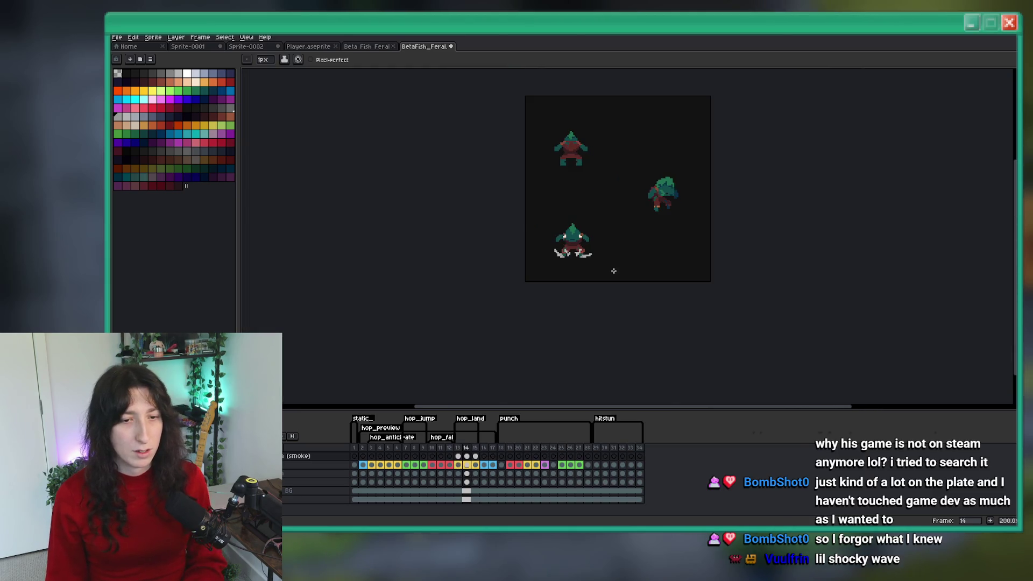
scroll(575, 256, up, 5)
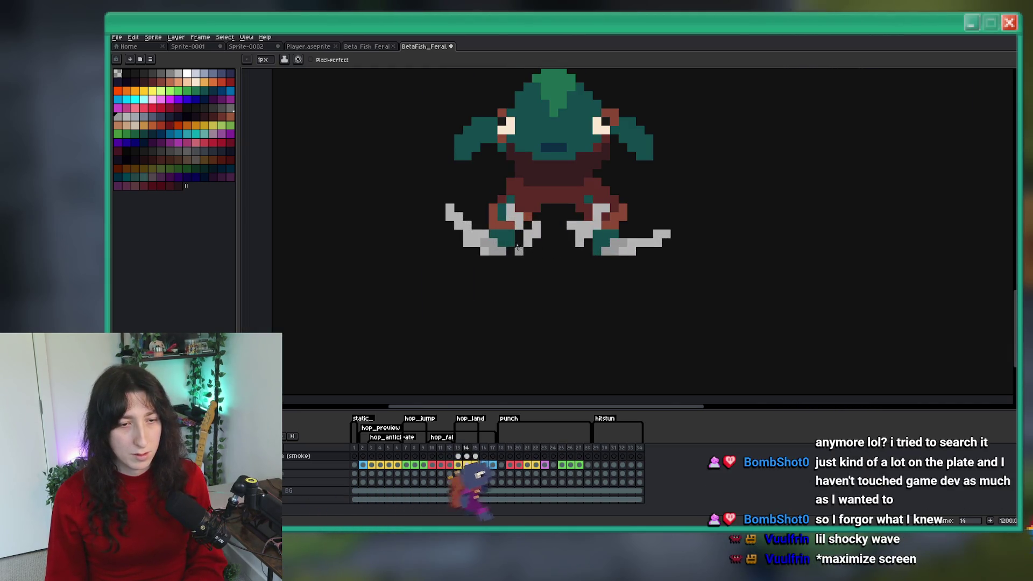
scroll(578, 273, down, 5)
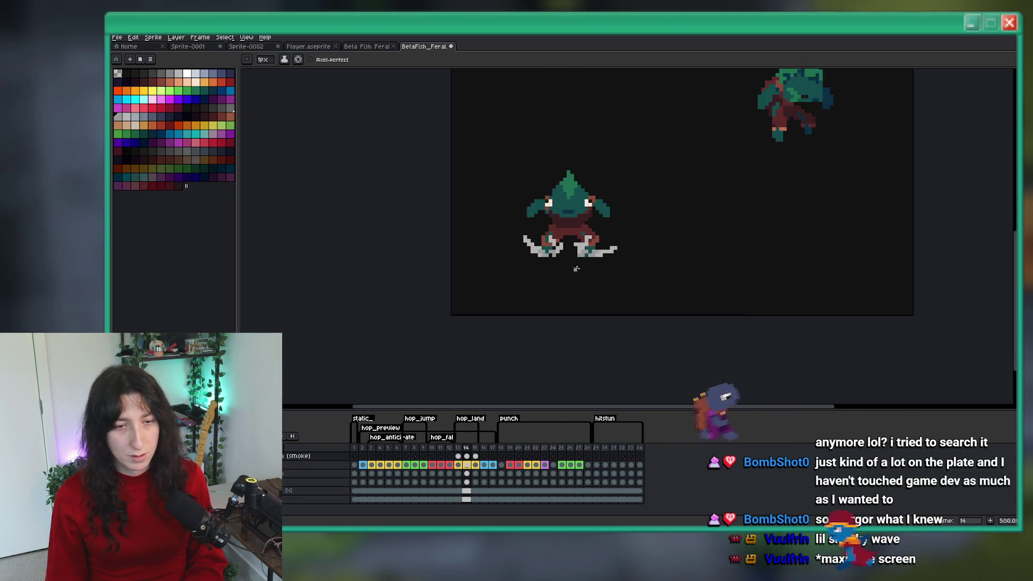
key(Left)
scroll(579, 273, up, 1)
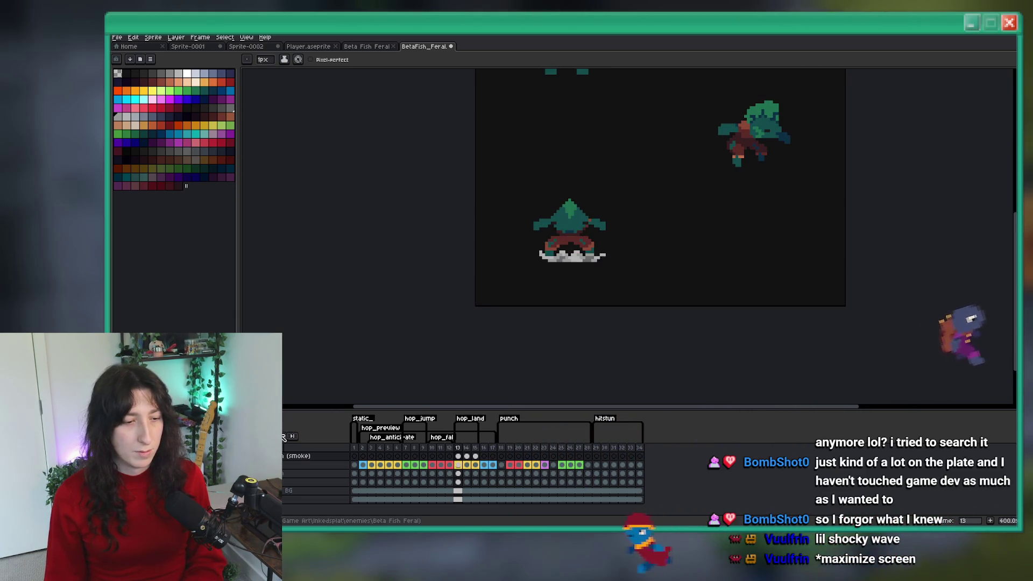
key(Right)
scroll(374, 357, down, 2)
key(Right)
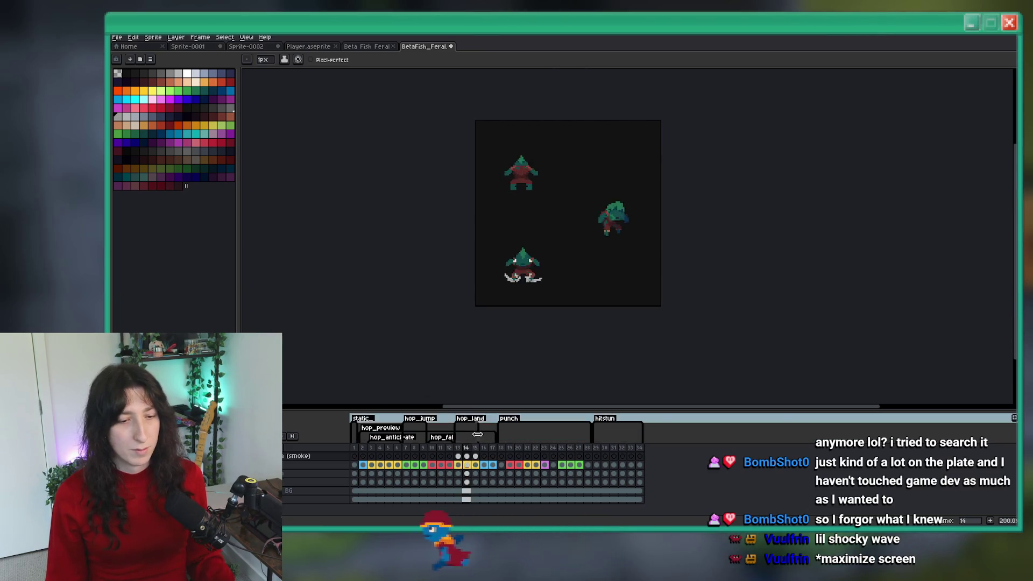
key(Return)
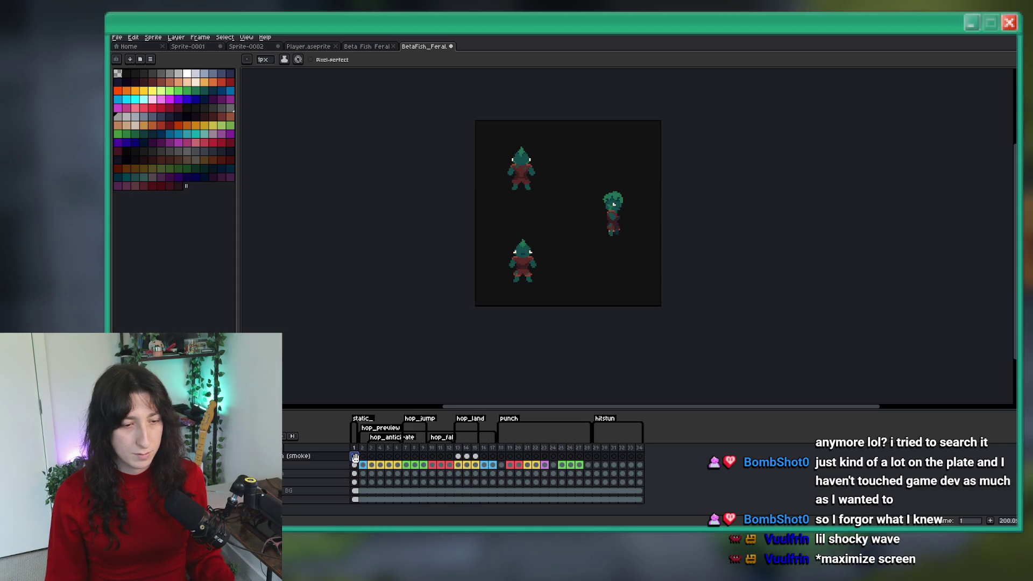
drag(371, 466, 481, 462)
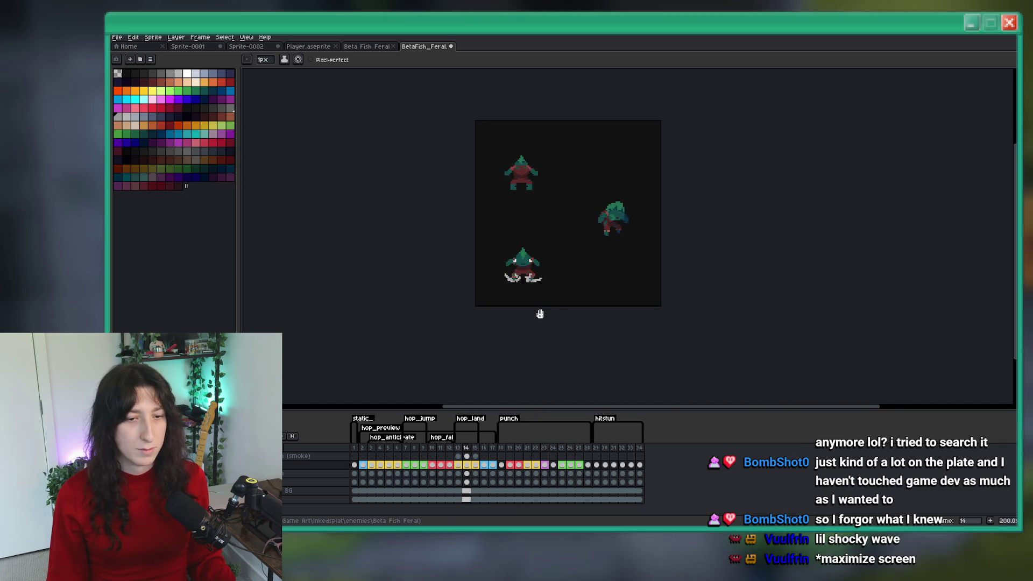
scroll(541, 313, up, 1)
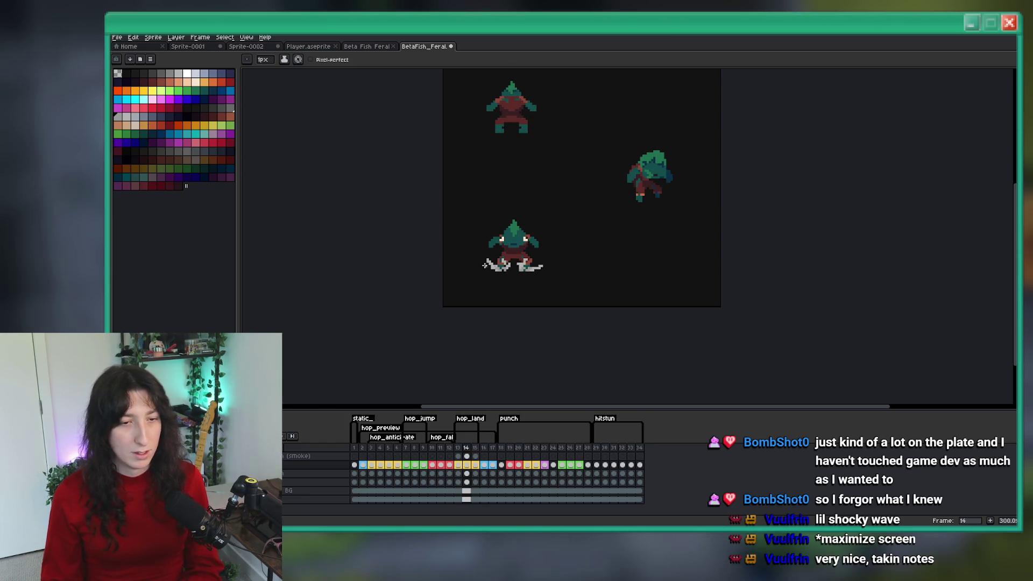
On frame 14's smoke cel, erase the lower-left dust and extend the grey streak further left
scroll(489, 264, up, 9)
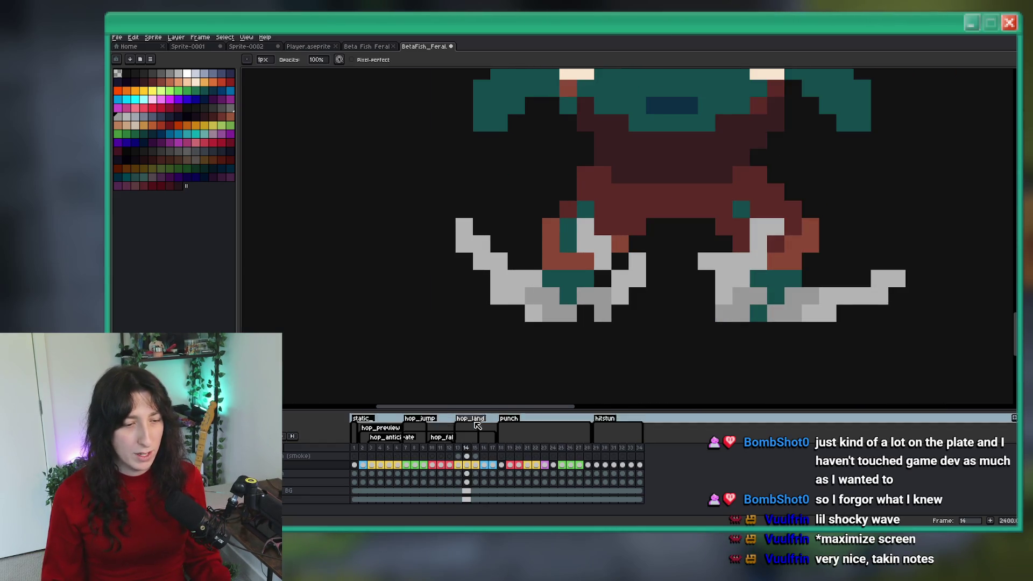
click(467, 457)
key(e)
mouse_move(517, 298)
mouse_down()
mouse_move(500, 291)
mouse_move(464, 226)
mouse_up()
drag(478, 296, 444, 289)
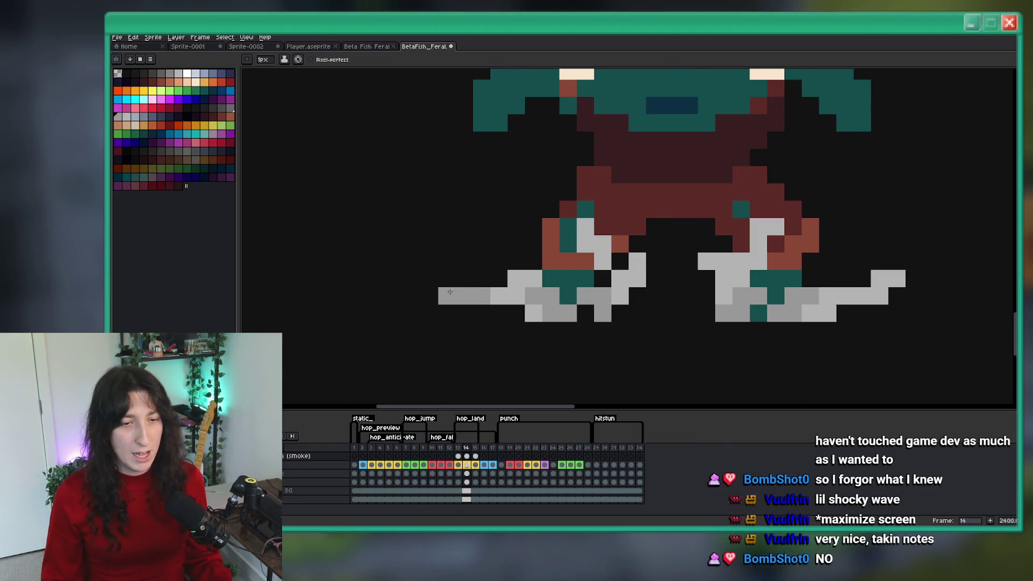
click(481, 296)
key(p)
key(Escape)
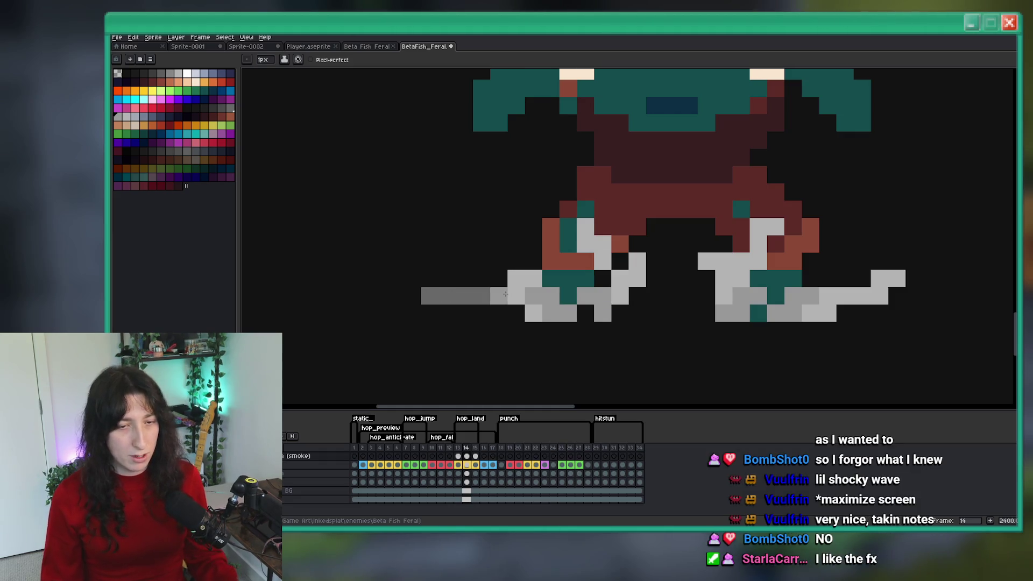
Sample the light dust grey and paint a long flat row beside the foot, checking neighbouring frames
key(i)
click(508, 291)
key(b)
mouse_move(505, 296)
mouse_down()
mouse_move(431, 295)
mouse_move(415, 284)
mouse_up()
scroll(523, 320, down, 8)
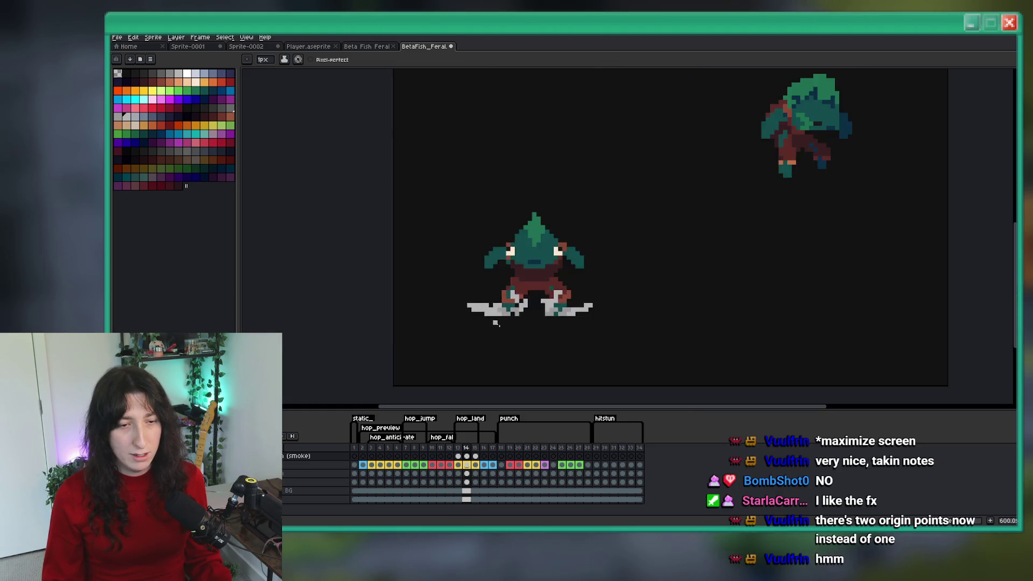
scroll(522, 330, up, 9)
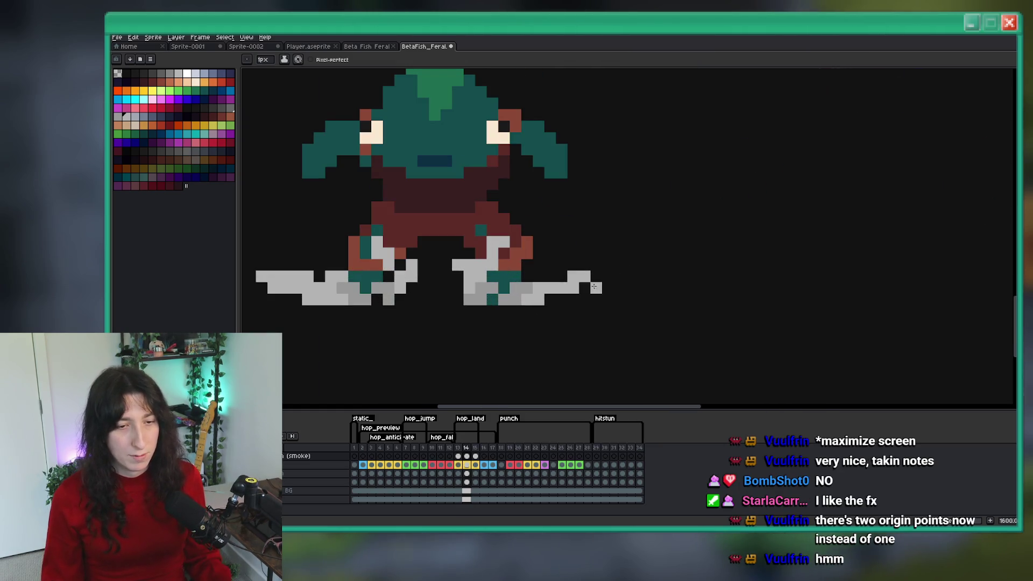
key(b)
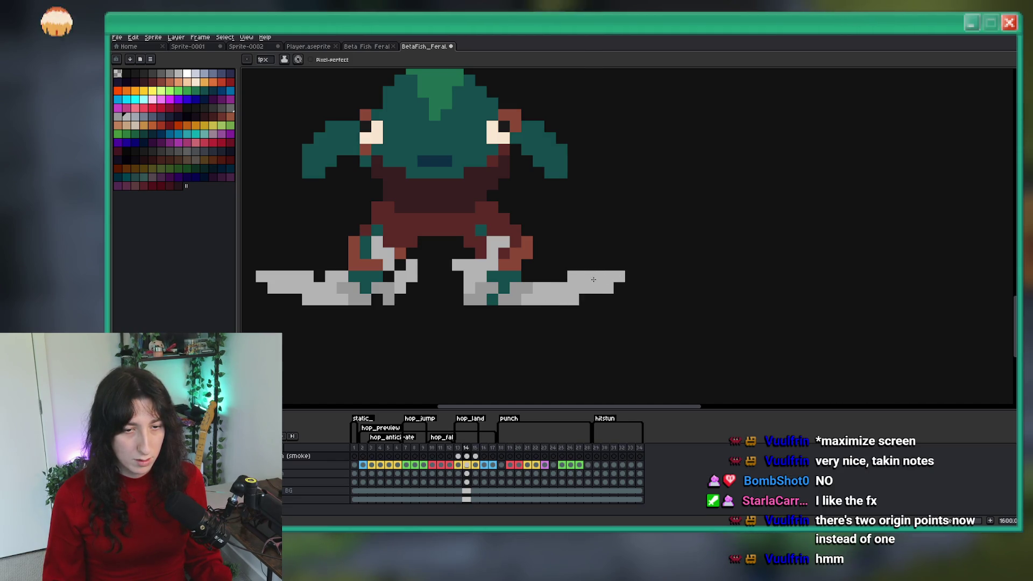
scroll(594, 276, down, 6)
key(comma)
key(period)
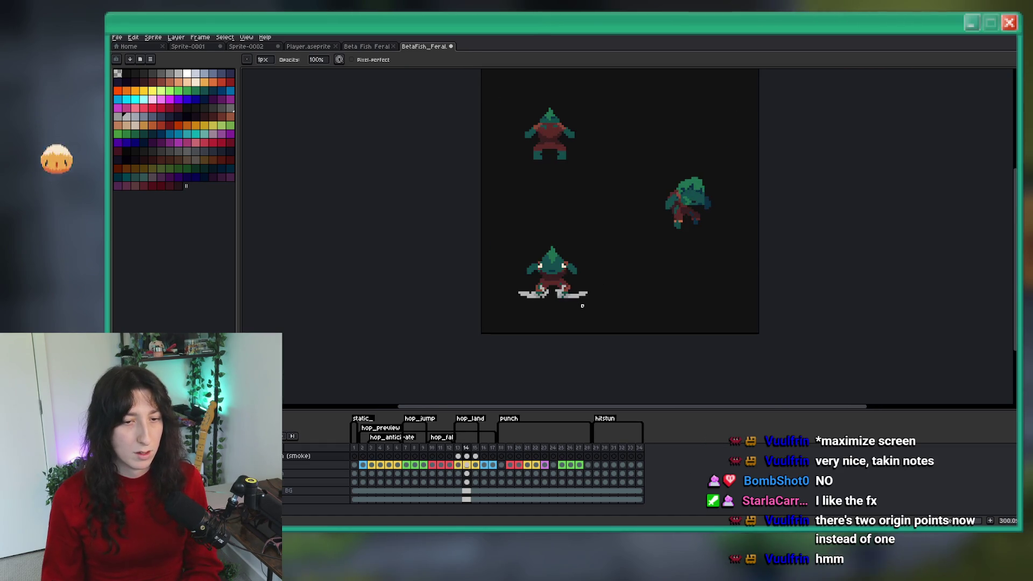
scroll(582, 306, down, 2)
scroll(560, 298, up, 5)
key(period)
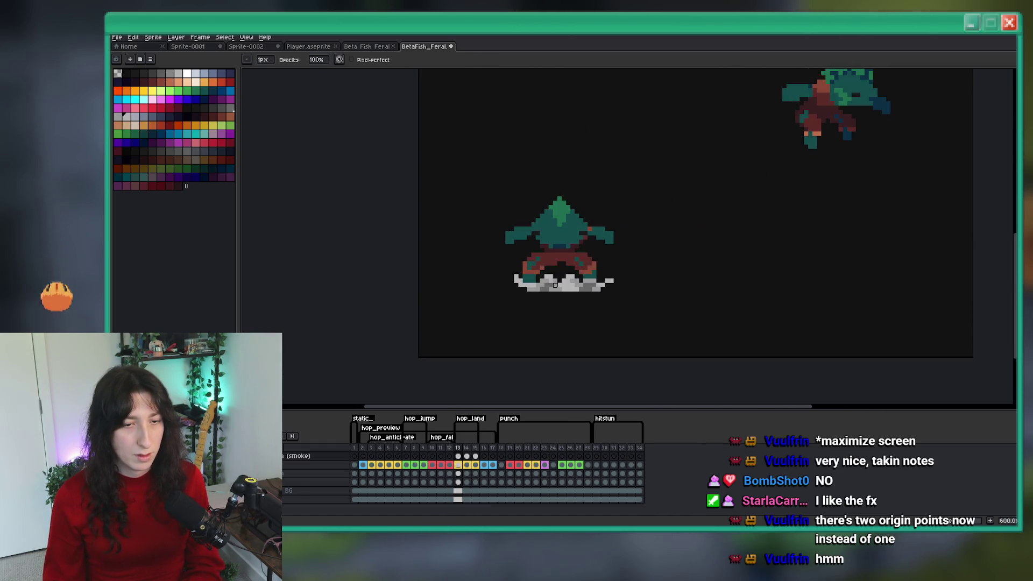
Erase the left-side dust pixels in frame 15 with the Eraser
scroll(560, 297, down, 2)
scroll(517, 265, up, 5)
key(e)
drag(487, 261, 466, 237)
scroll(482, 270, down, 4)
scroll(452, 259, up, 4)
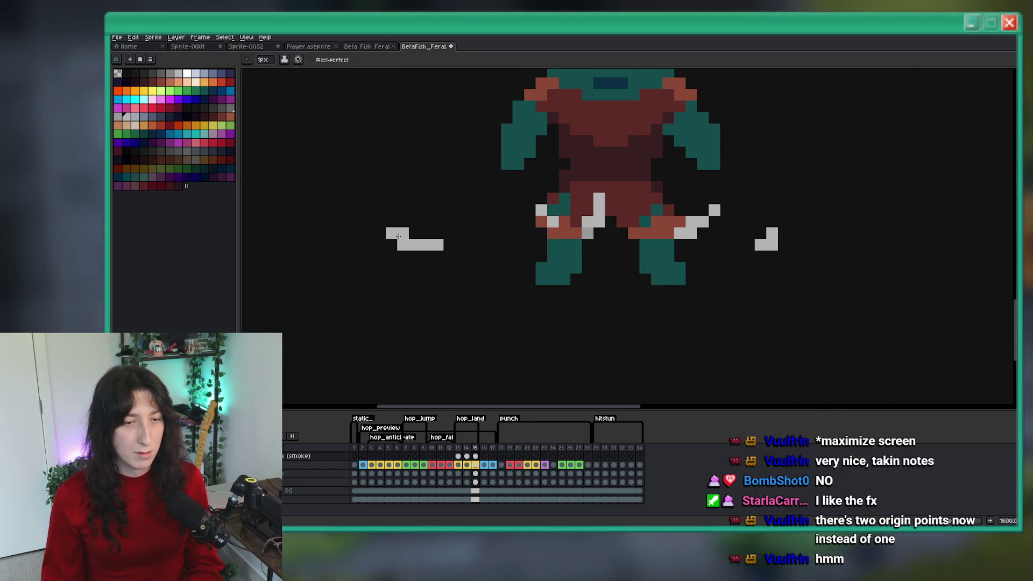
scroll(460, 257, down, 4)
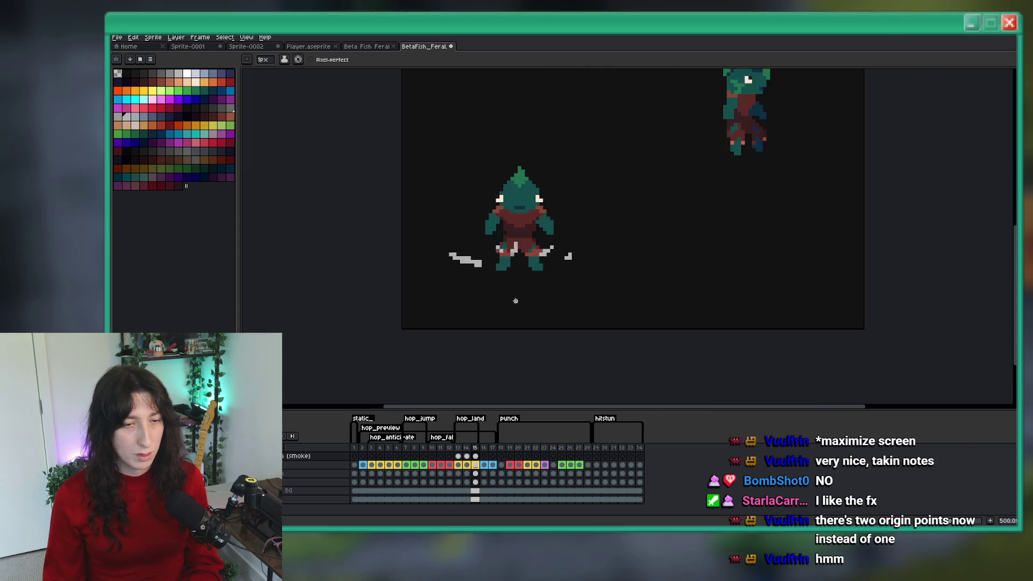
Compare frame 15 with frame 14, then return to frame 15
key(comma)
scroll(540, 283, up, 2)
key(period)
scroll(565, 269, up, 2)
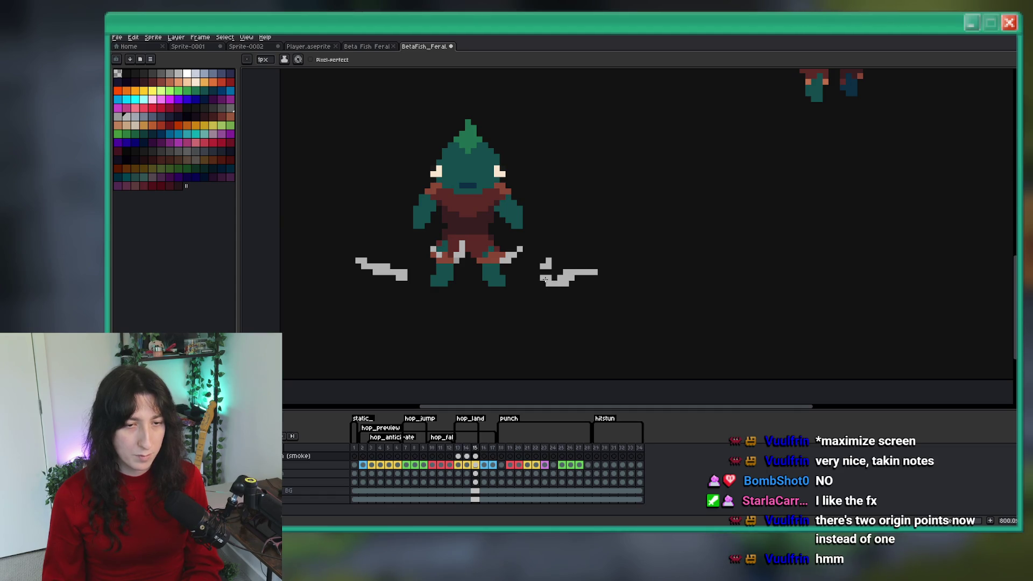
scroll(540, 280, up, 2)
Switch back to the Pencil and zoom around frame 15 to inspect the remaining dust
key(b)
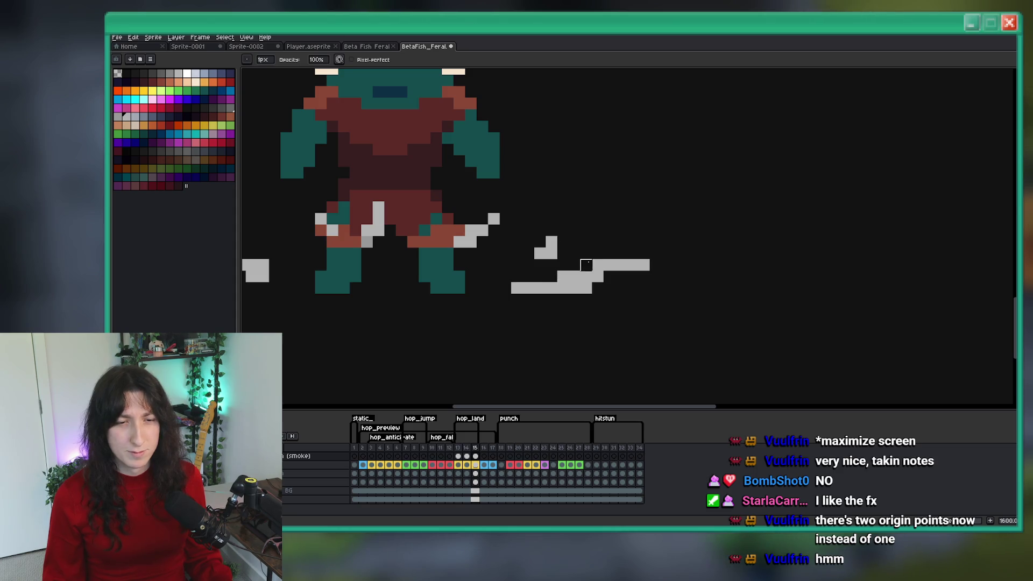
scroll(585, 264, down, 5)
scroll(596, 280, down, 1)
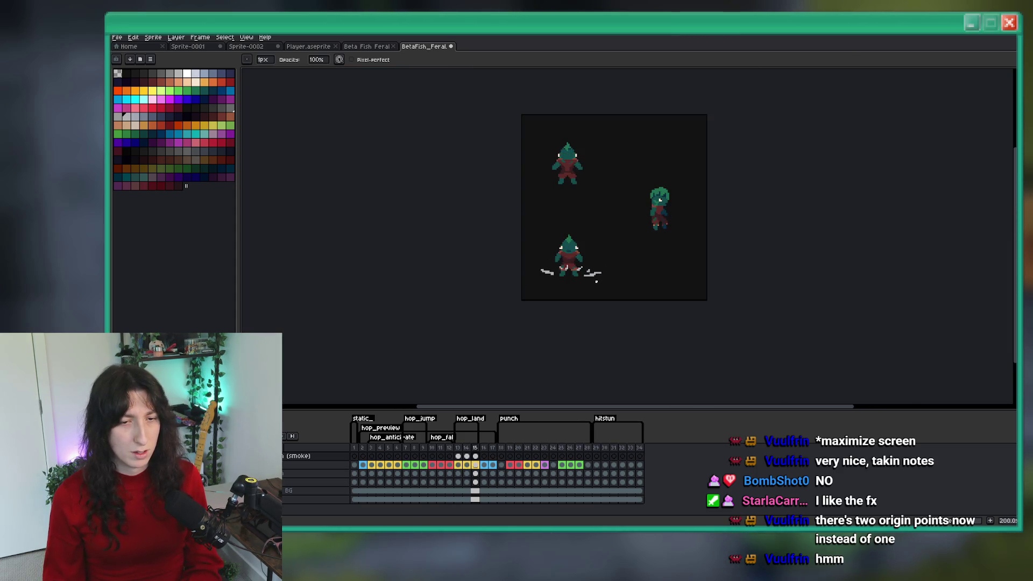
scroll(595, 281, up, 6)
scroll(619, 310, down, 6)
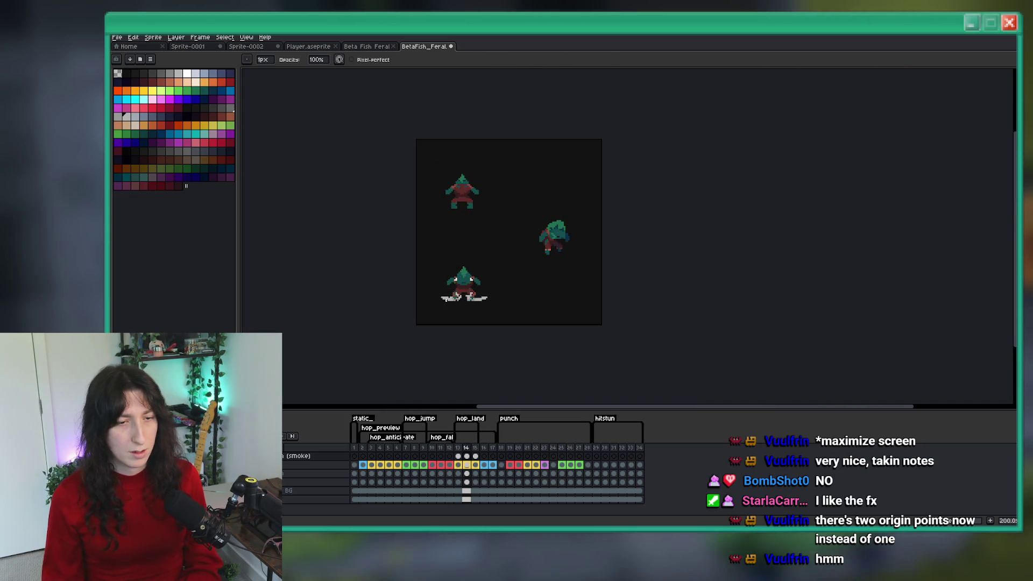
scroll(451, 290, up, 4)
scroll(451, 290, down, 6)
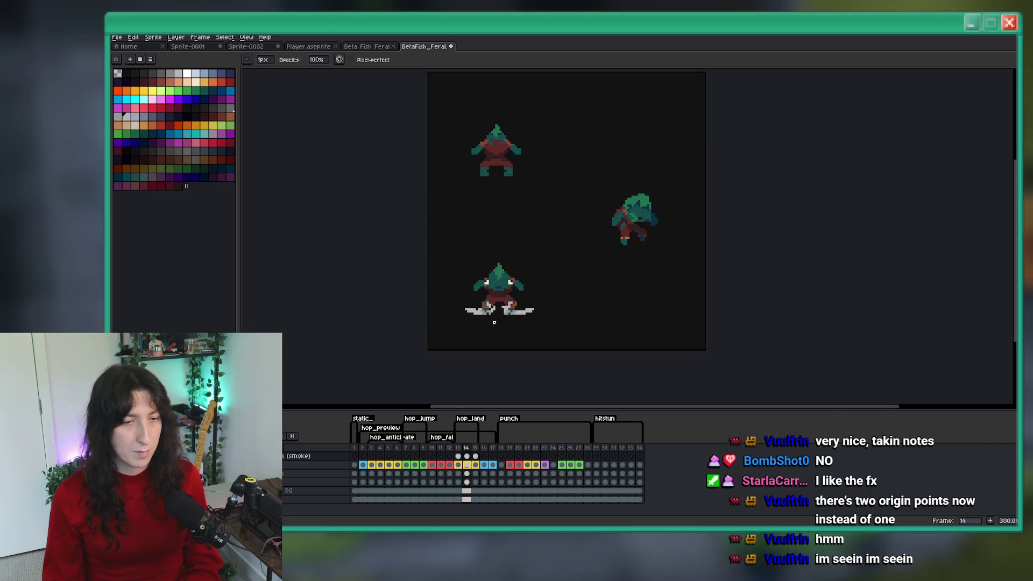
scroll(494, 322, up, 8)
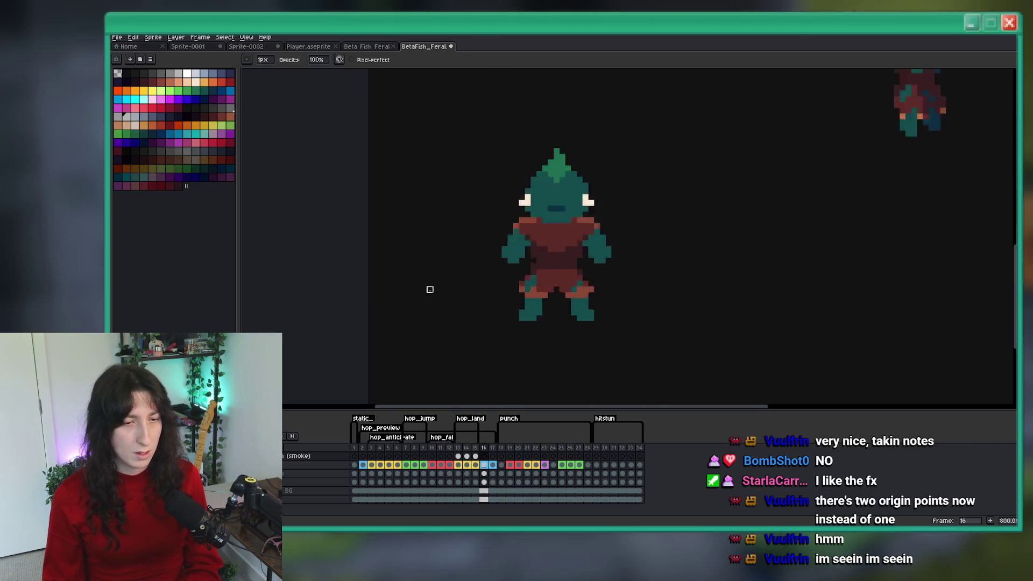
key(Right)
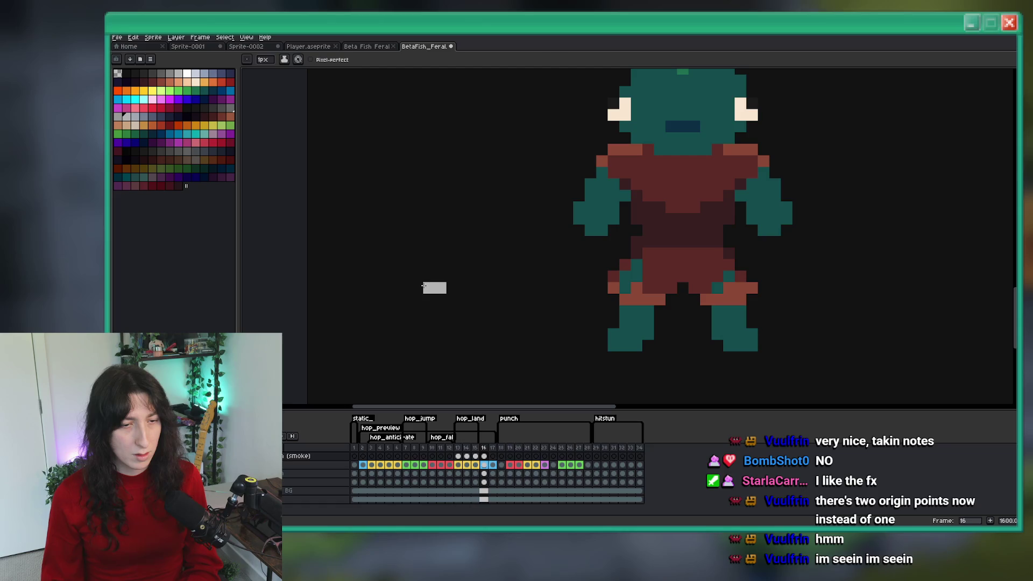
scroll(460, 313, down, 1)
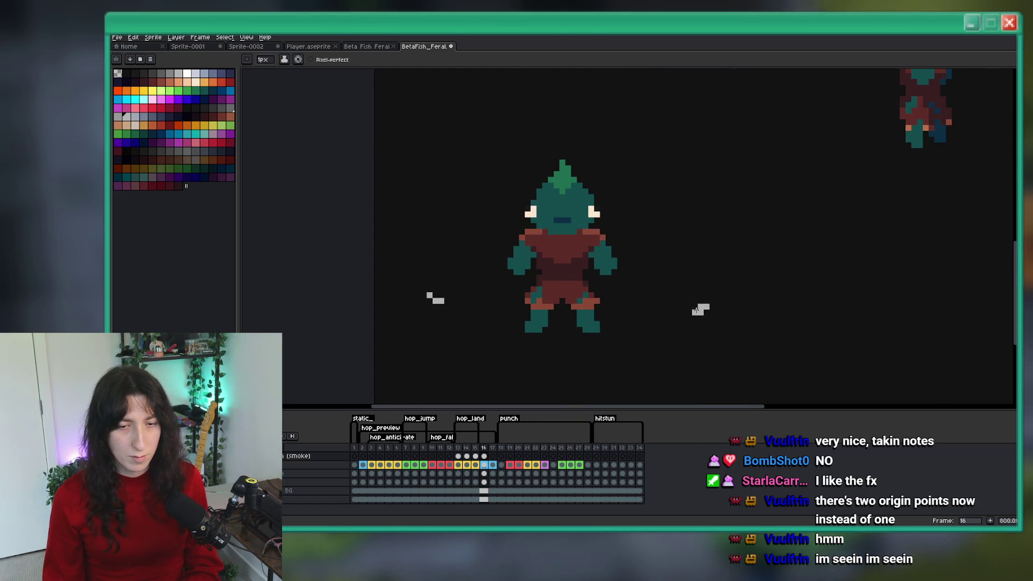
scroll(689, 318, down, 4)
scroll(681, 325, up, 3)
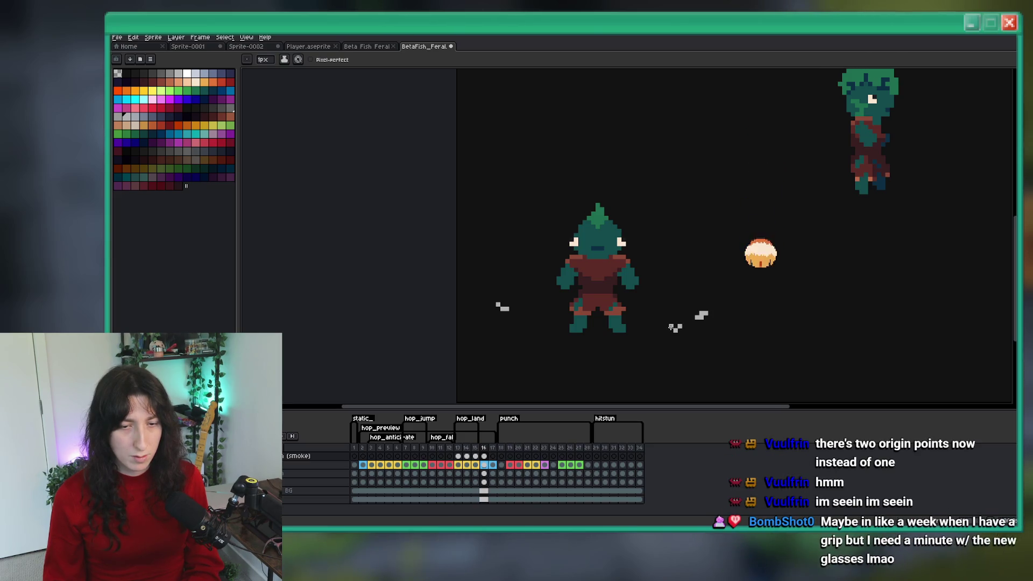
scroll(672, 328, down, 3)
scroll(694, 335, down, 2)
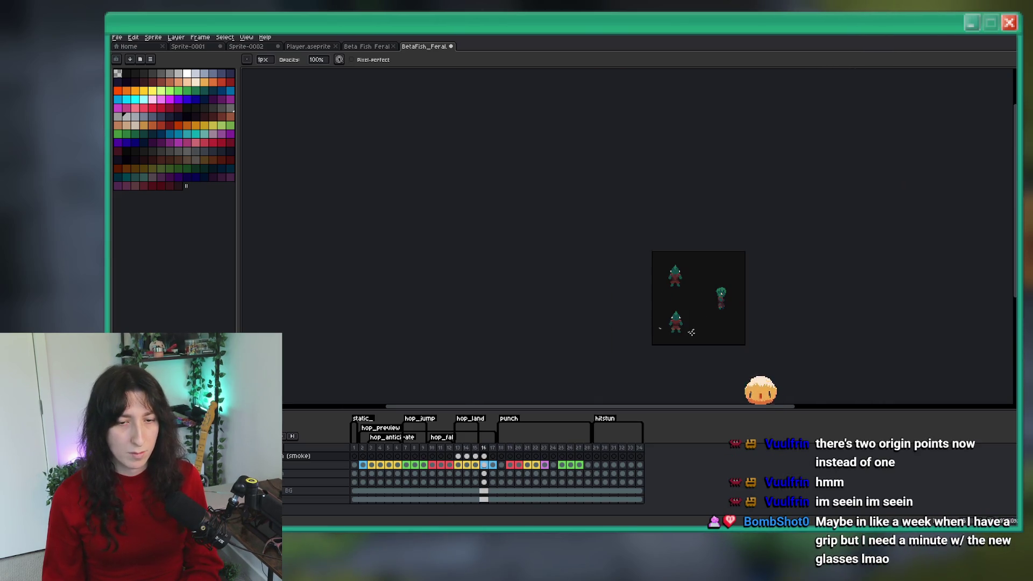
key(Right)
scroll(693, 334, up, 3)
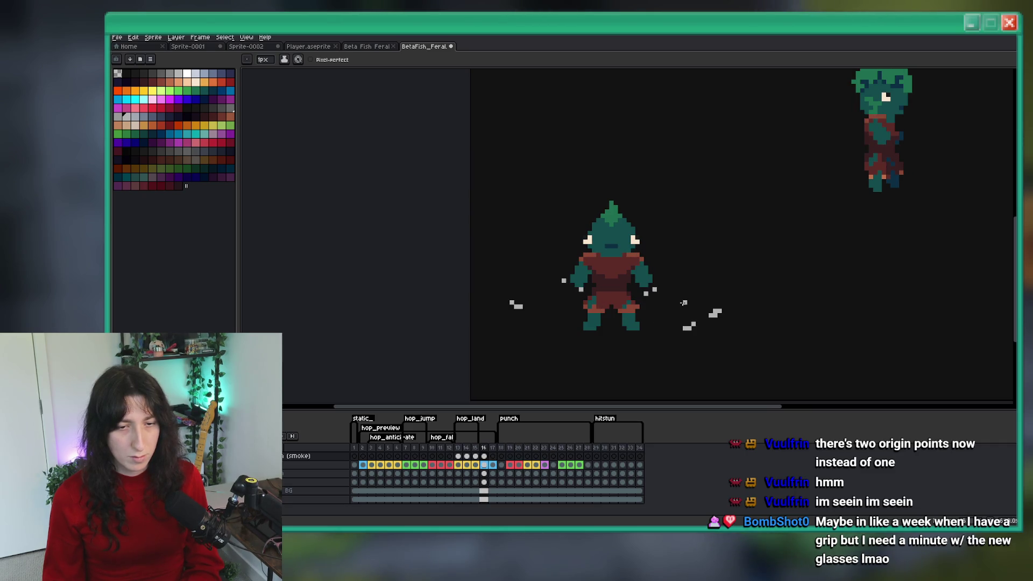
scroll(679, 307, down, 3)
scroll(683, 308, up, 2)
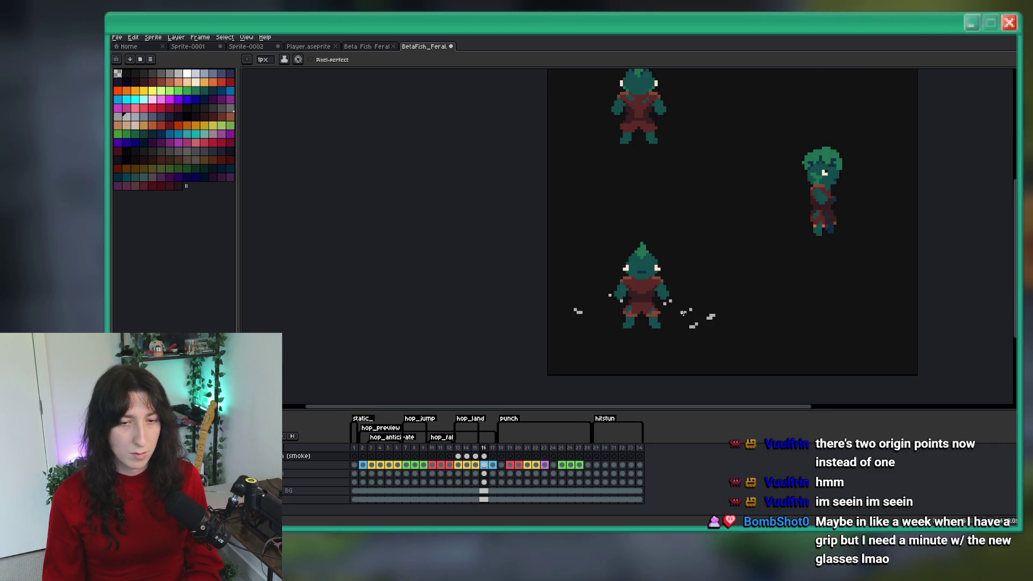
scroll(715, 312, down, 2)
key(Left)
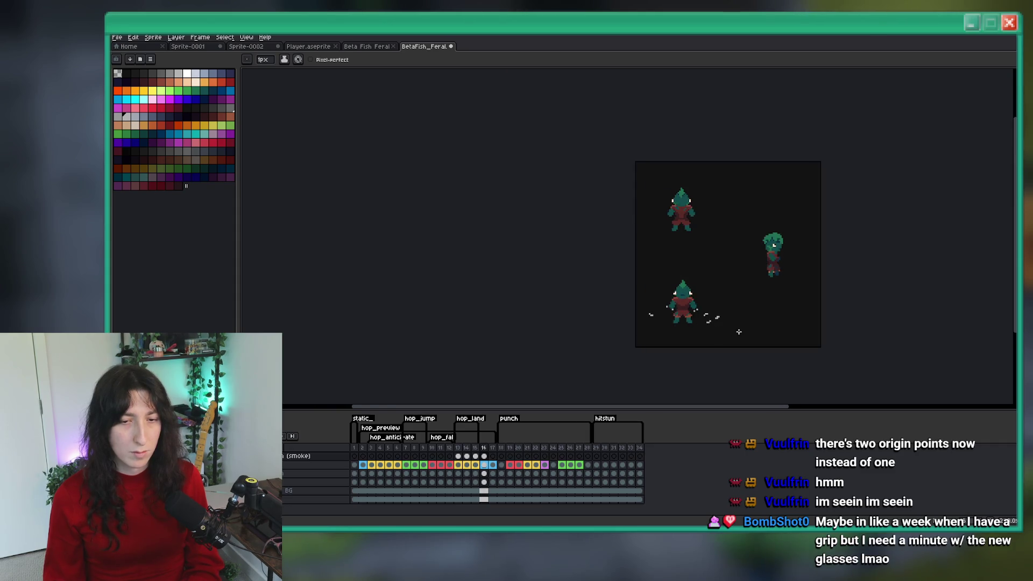
key(Return)
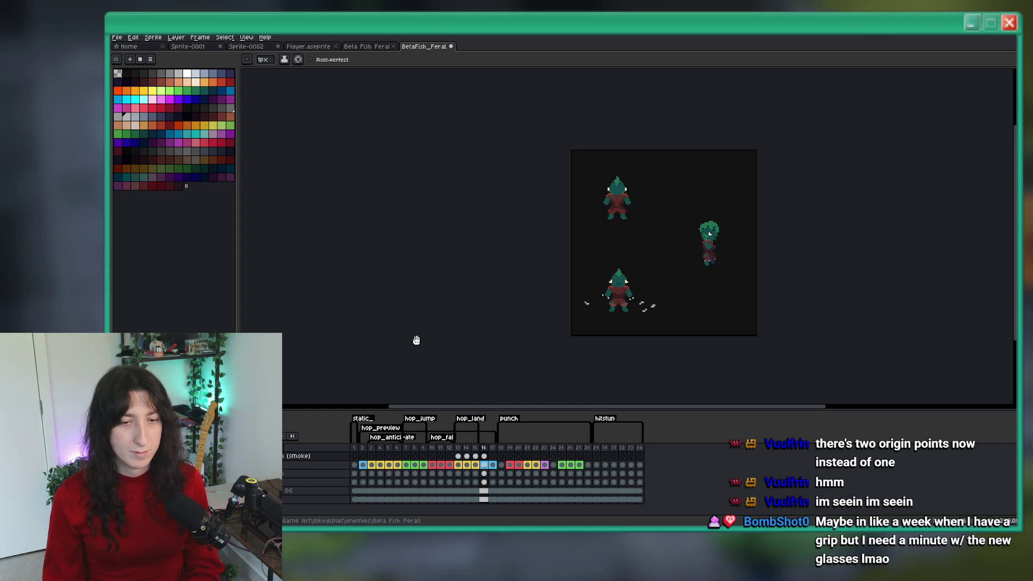
scroll(613, 288, down, 1)
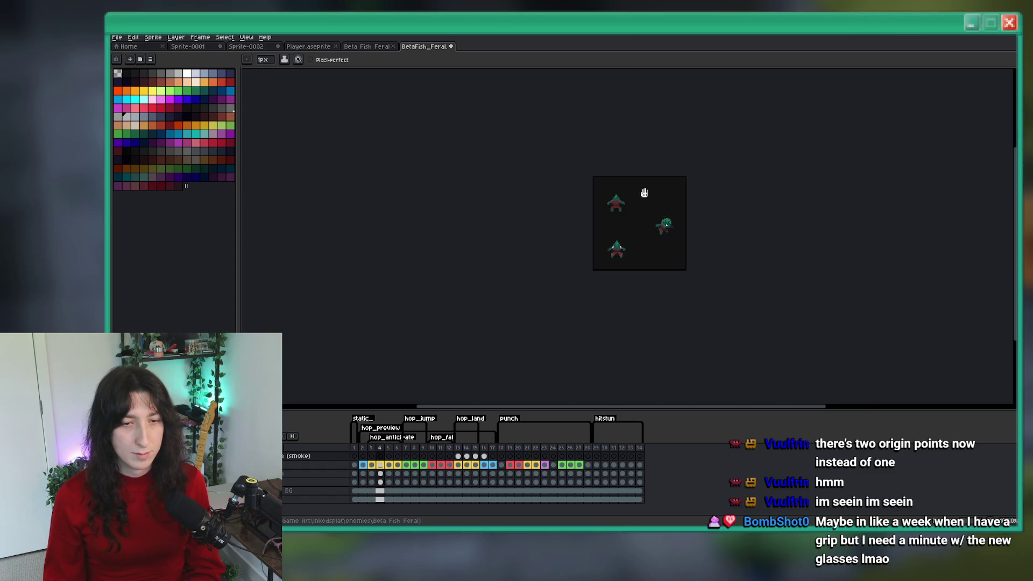
scroll(637, 163, up, 2)
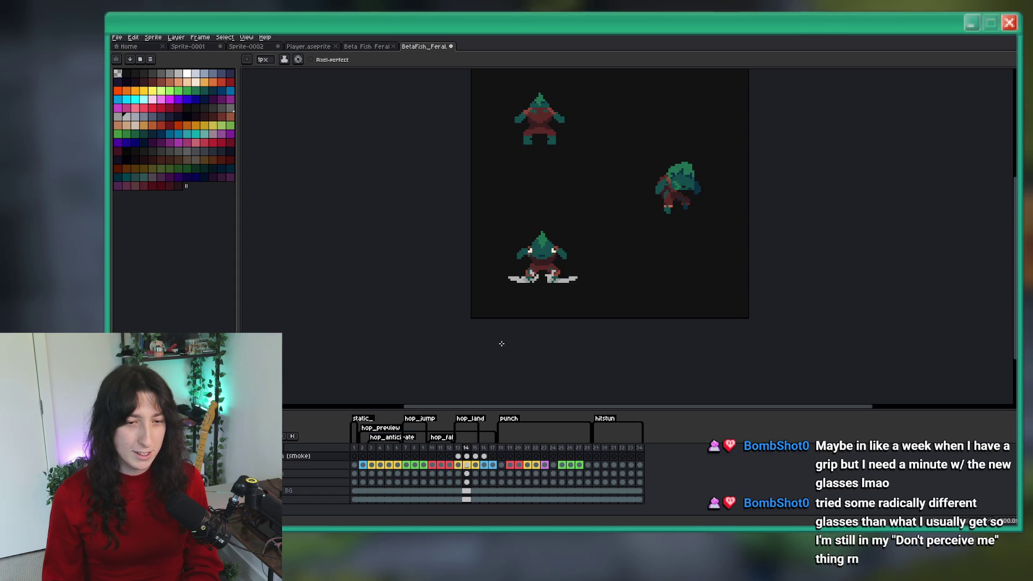
click(476, 465)
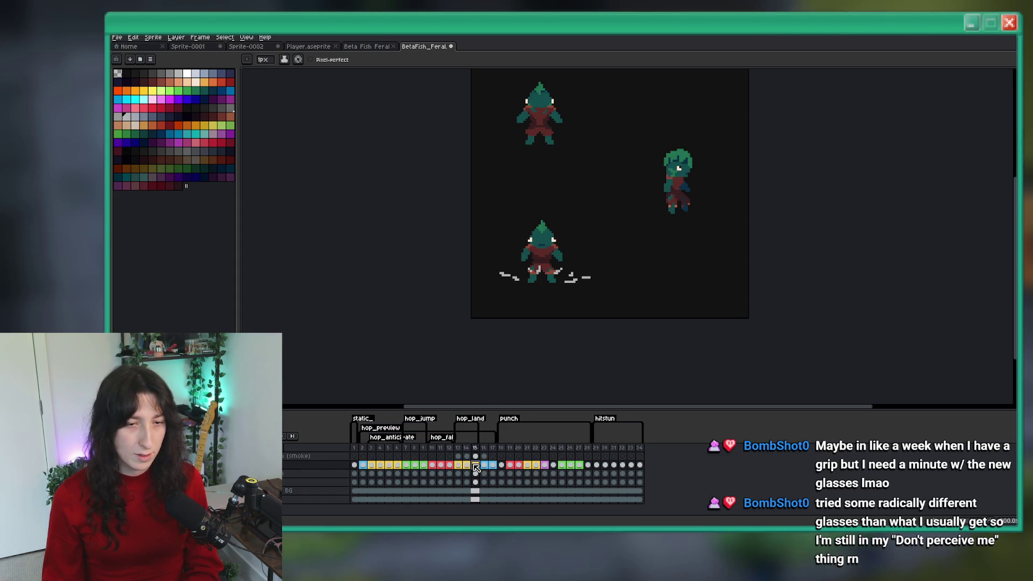
click(468, 457)
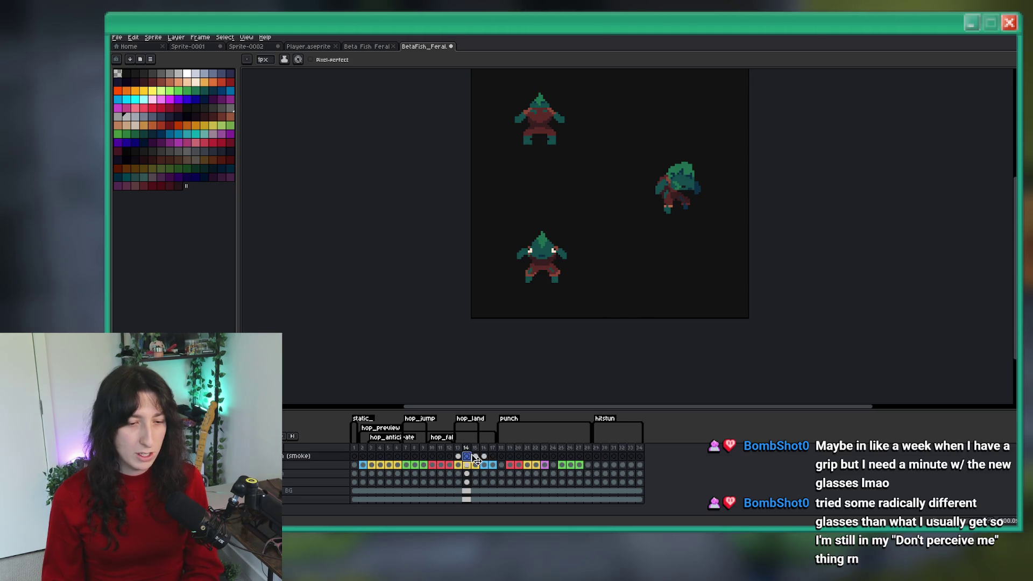
click(476, 457)
click(483, 456)
key(Left)
key(Left)
key(Left)
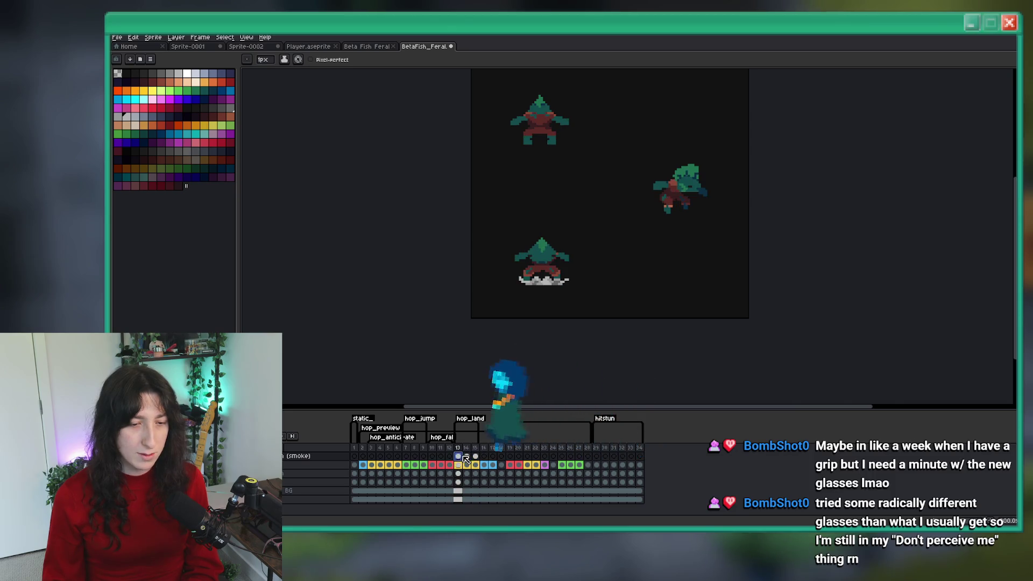
key(Right)
key(Right)
key(Left)
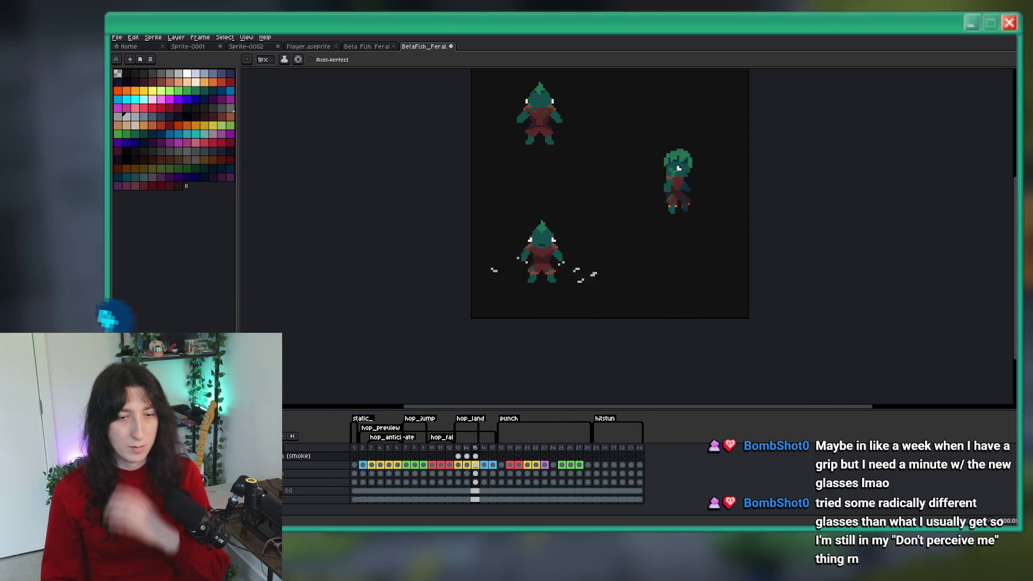
Jump to frame 17, play the hop animation, and zoom in on the landing dust
key(Right)
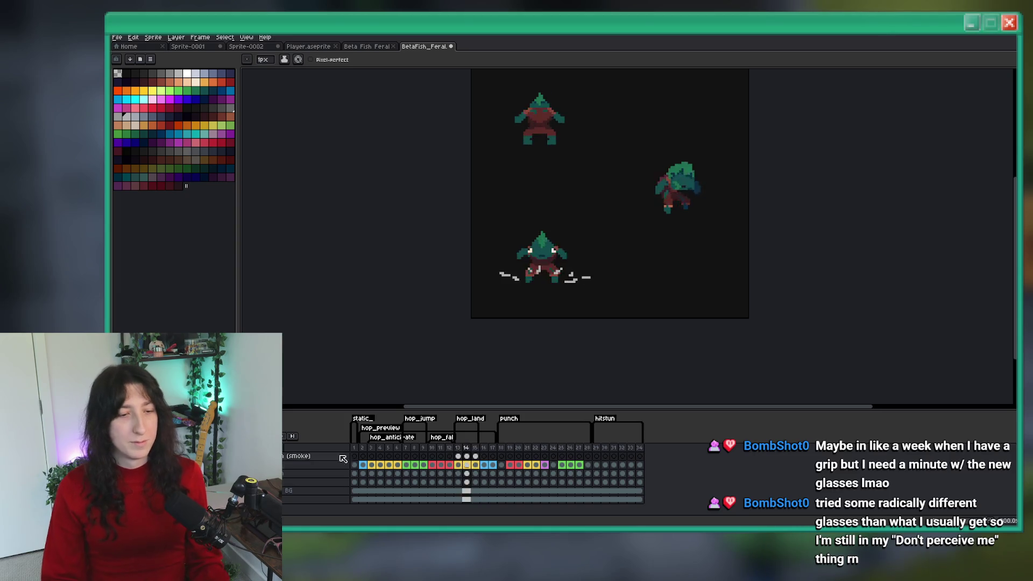
click(490, 447)
key(Return)
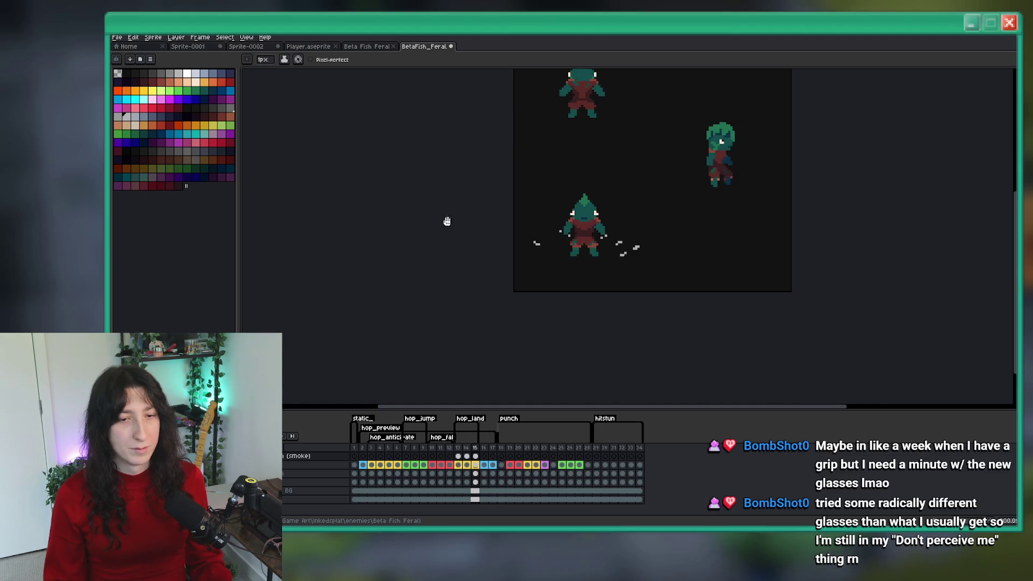
scroll(410, 240, down, 1)
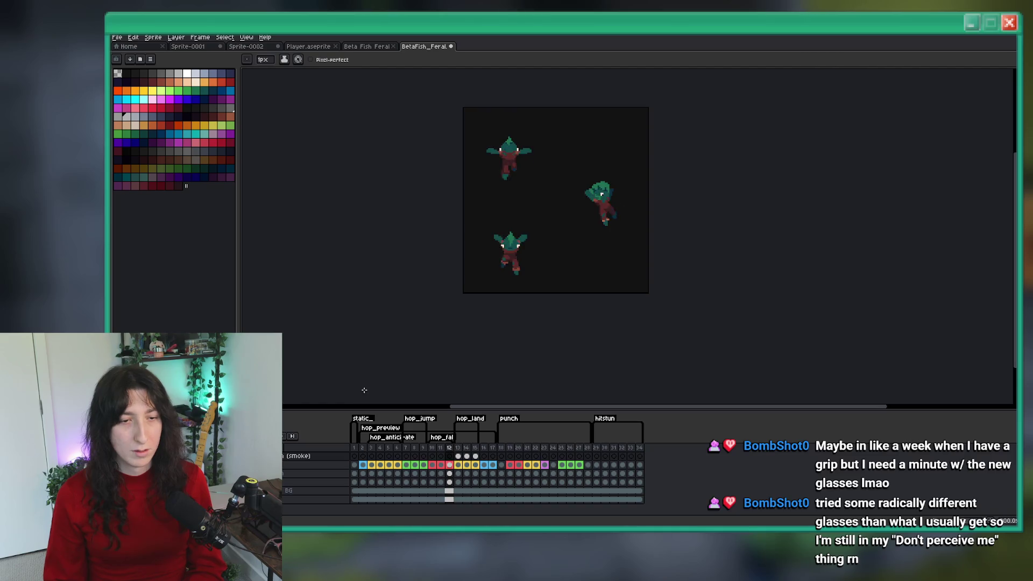
scroll(518, 271, up, 3)
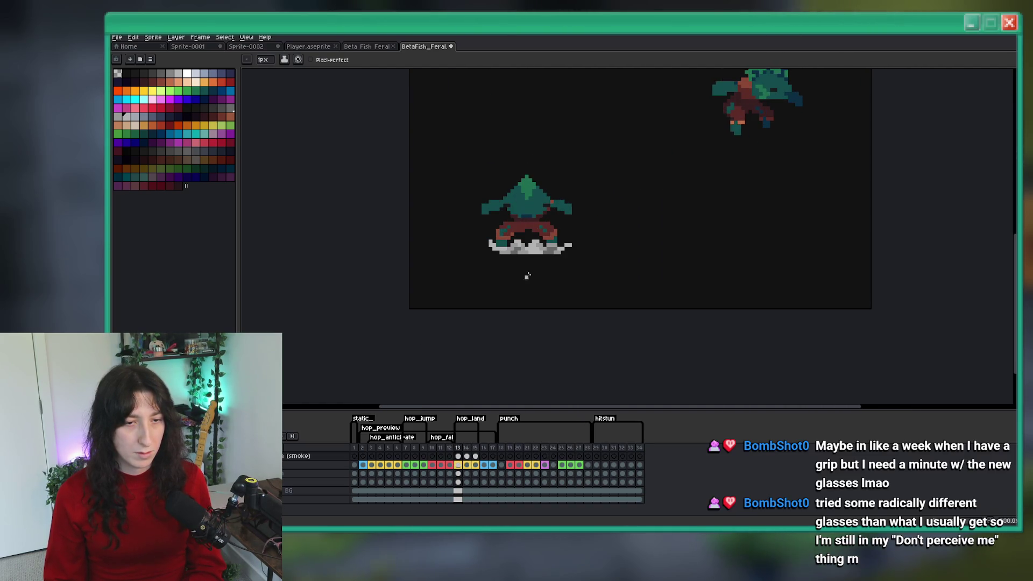
scroll(473, 237, up, 4)
Try a light grey pixel at the dust puff's left end on frame 13, then undo it
click(490, 252)
key(ctrl+z)
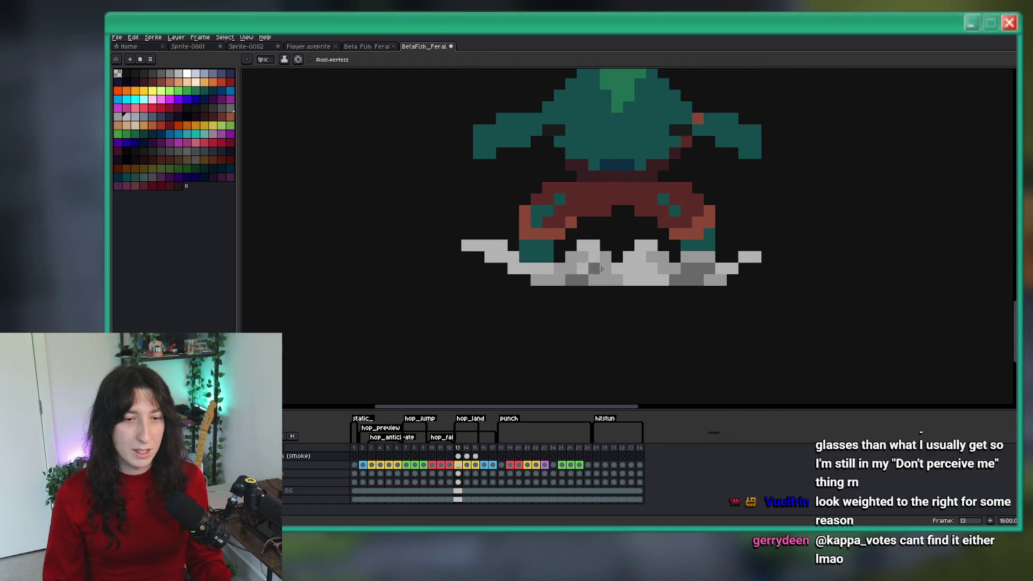
scroll(747, 260, down, 6)
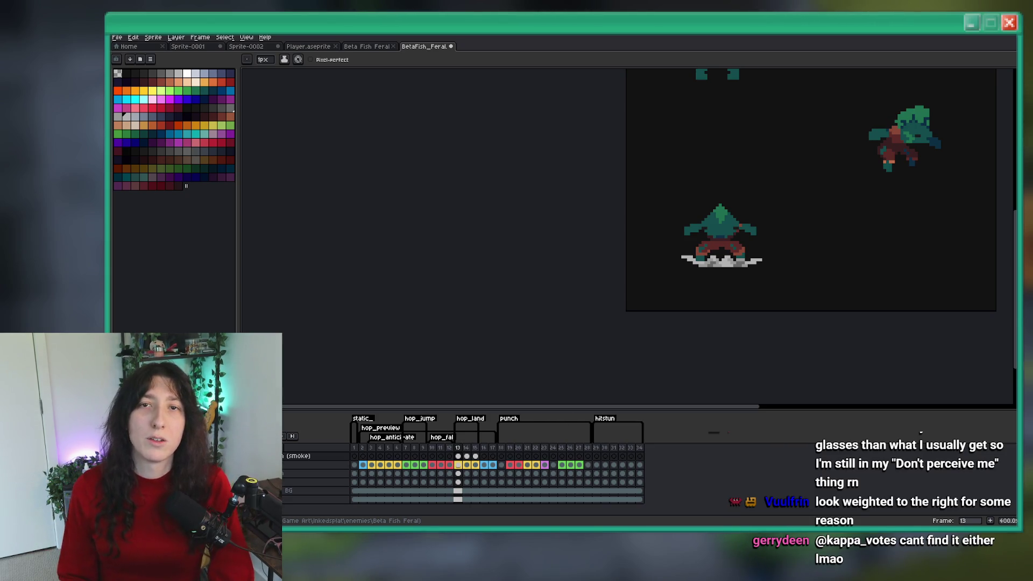
scroll(544, 241, down, 4)
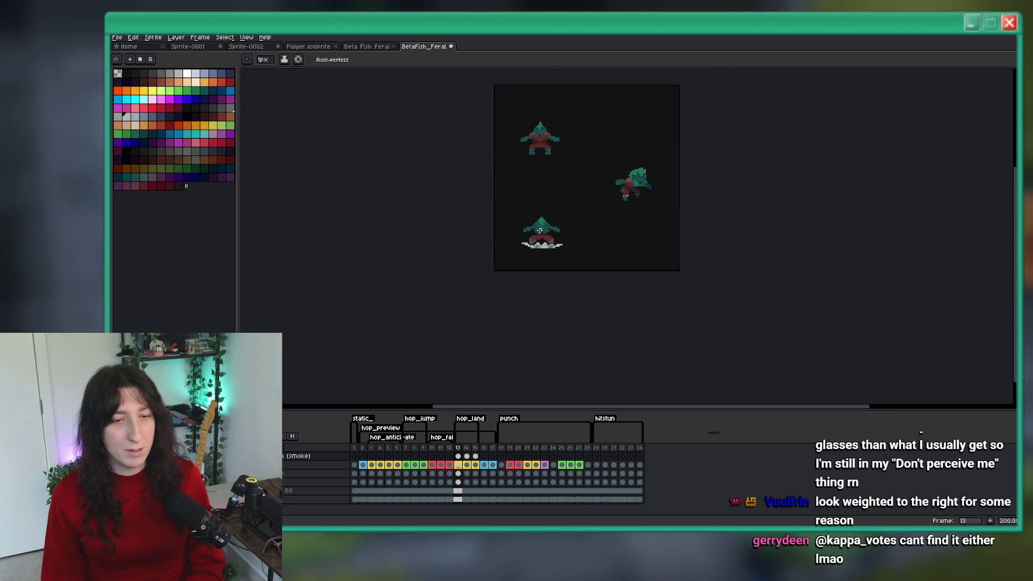
scroll(544, 241, up, 6)
scroll(545, 241, down, 4)
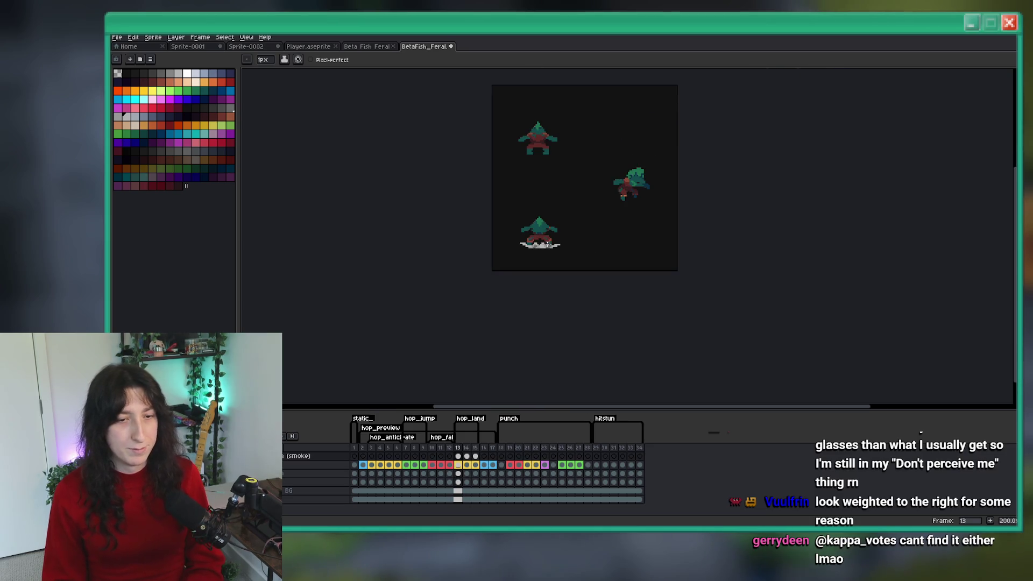
scroll(559, 248, up, 7)
scroll(566, 275, down, 5)
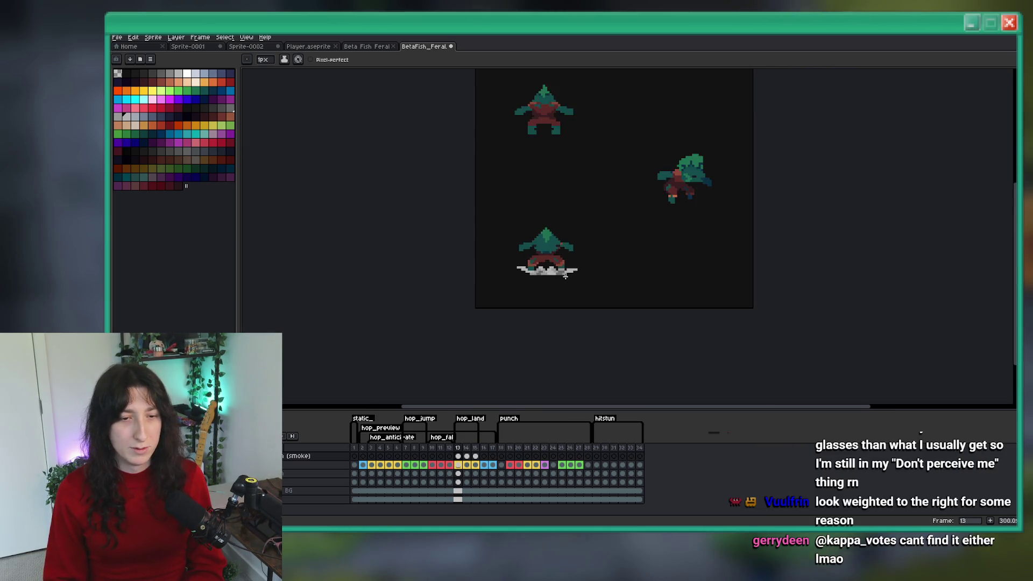
scroll(555, 268, up, 5)
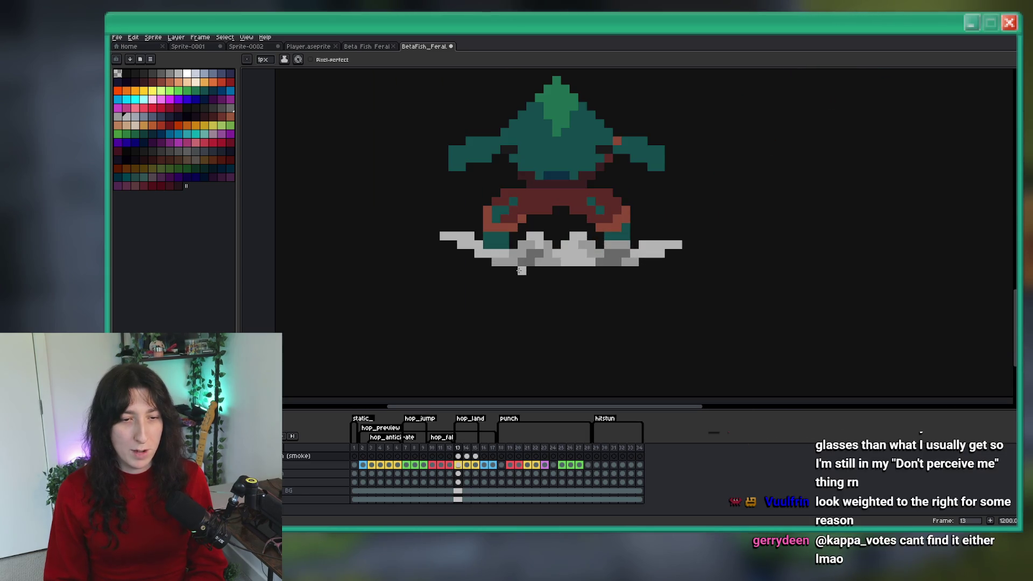
scroll(609, 267, down, 5)
scroll(549, 238, up, 6)
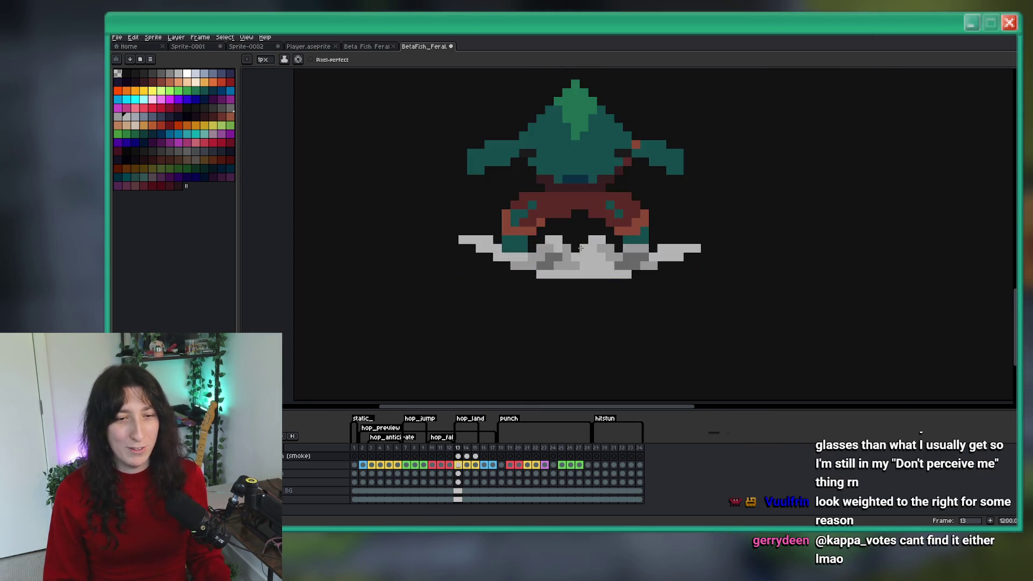
Extend the frame 13 dust puff leftward with a stroke of light grey pixels
mouse_move(548, 238)
mouse_down()
mouse_move(508, 257)
mouse_move(468, 241)
mouse_move(492, 253)
mouse_up()
scroll(491, 253, down, 5)
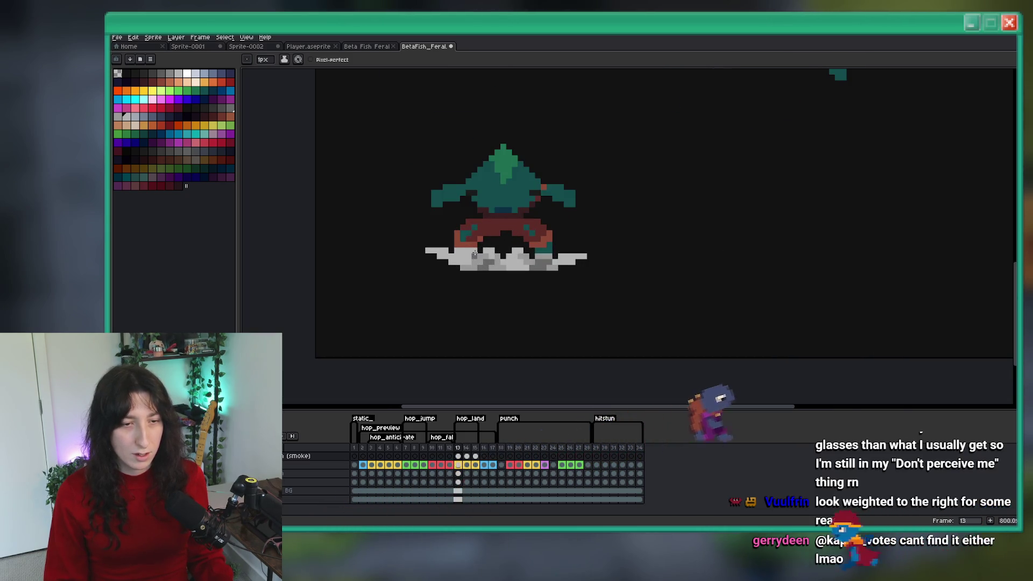
scroll(485, 257, down, 3)
scroll(485, 256, up, 4)
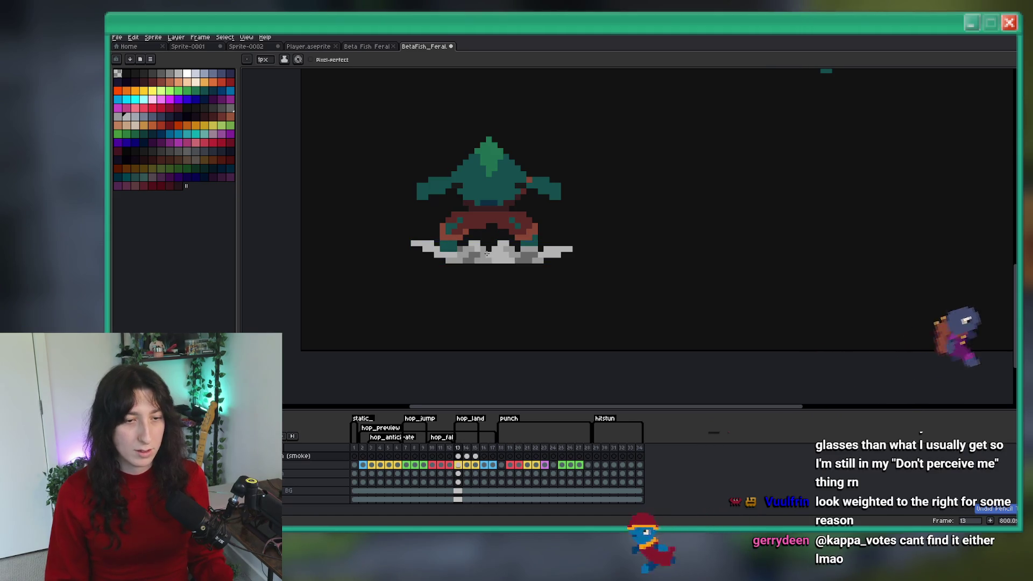
scroll(486, 253, down, 3)
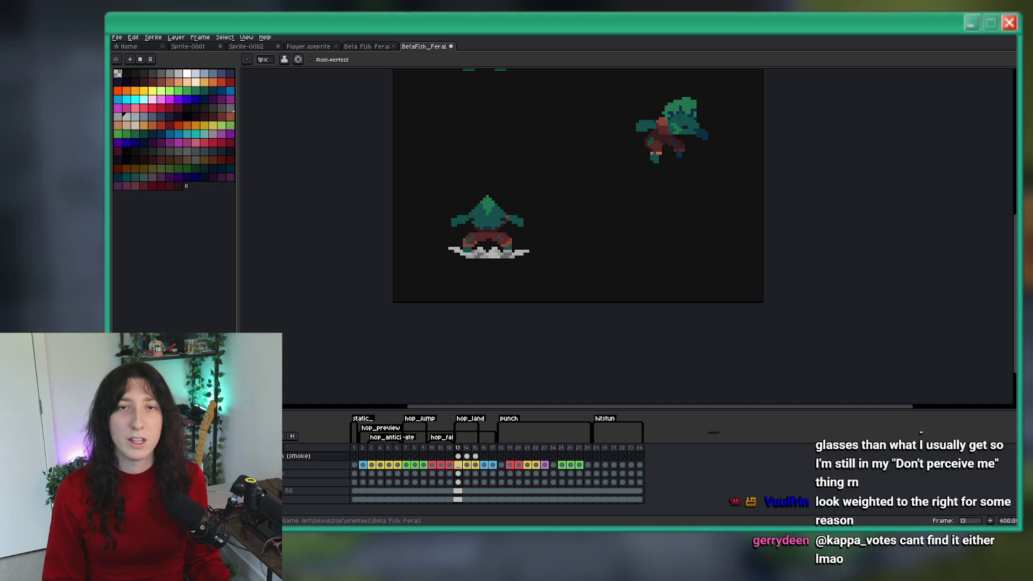
key(v)
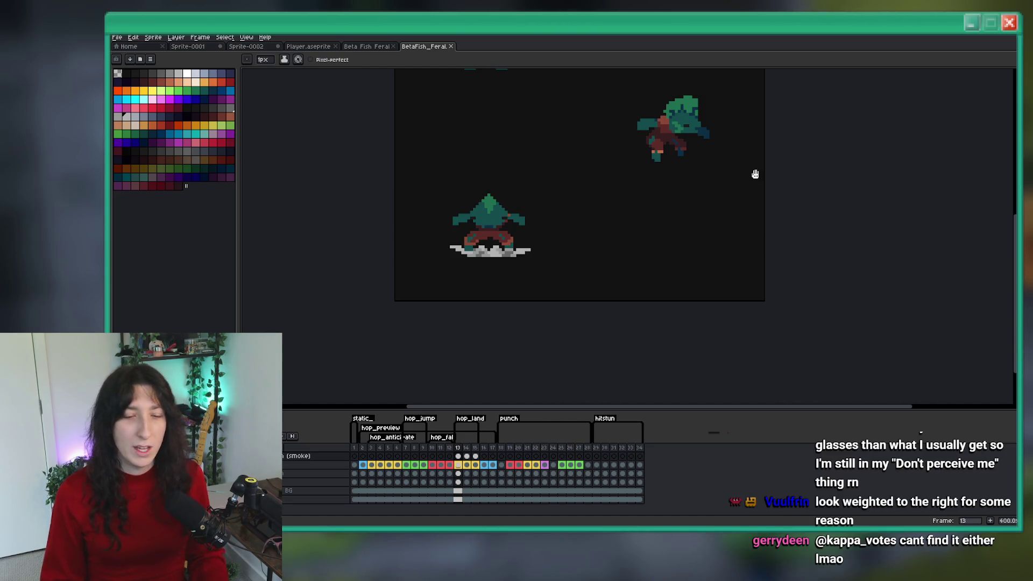
On frame 14, sample a grey with the eyedropper and shade the debris specks
key(Left)
key(Right)
key(Right)
scroll(537, 226, down, 1)
scroll(485, 232, up, 2)
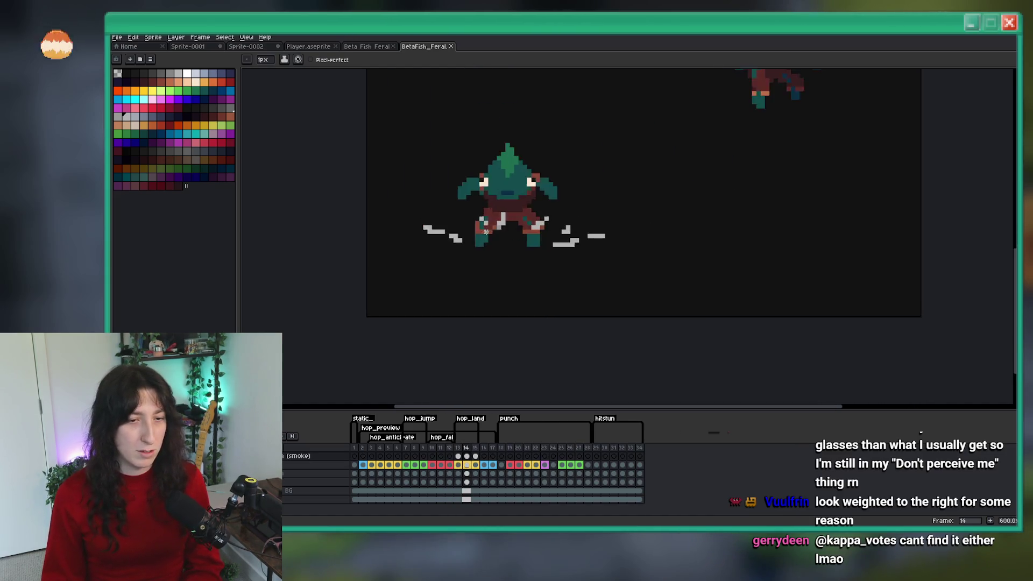
scroll(486, 232, up, 5)
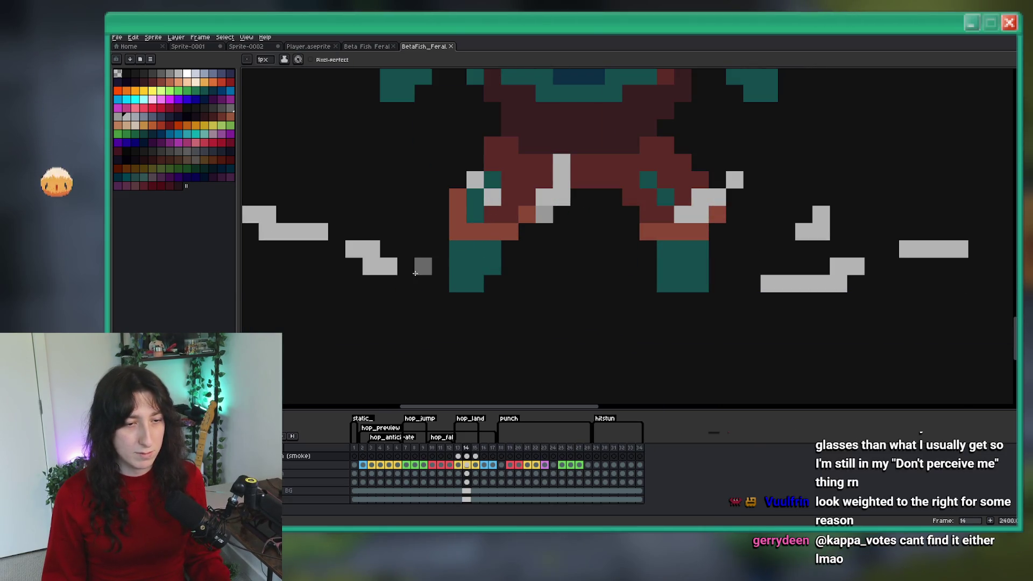
key(i)
click(120, 115)
click(376, 282)
alt+click(388, 283)
drag(388, 266, 404, 269)
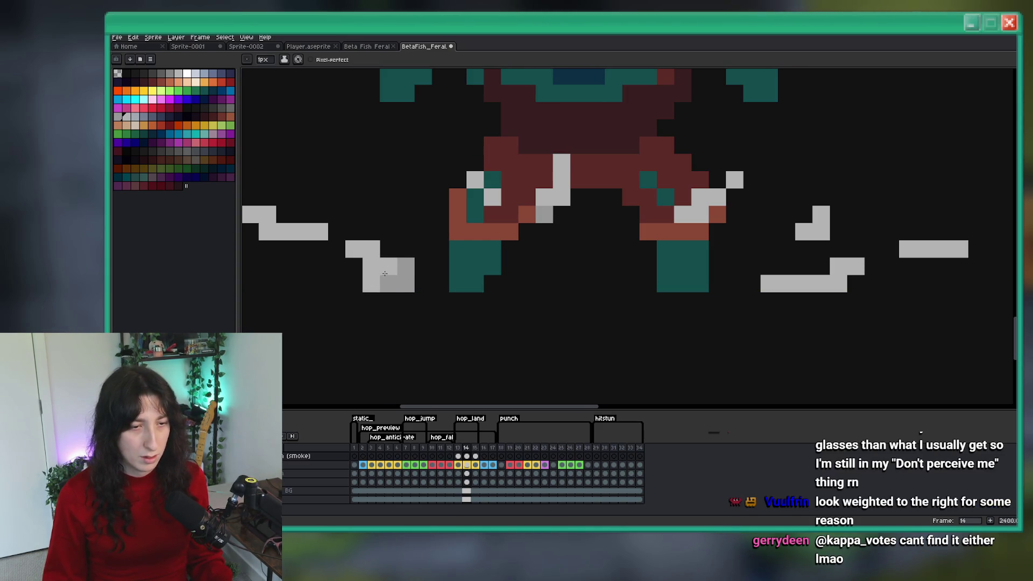
scroll(384, 269, down, 3)
scroll(347, 274, up, 3)
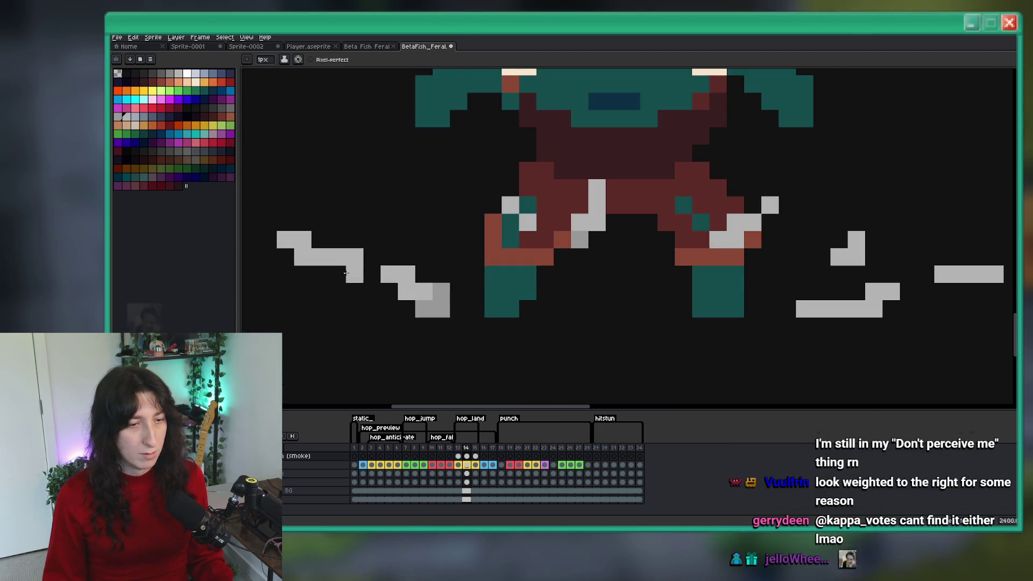
Try a darker grey stroke on the left dust puff, undo it, and recheck the previous frame
drag(347, 273, 309, 267)
scroll(305, 258, down, 3)
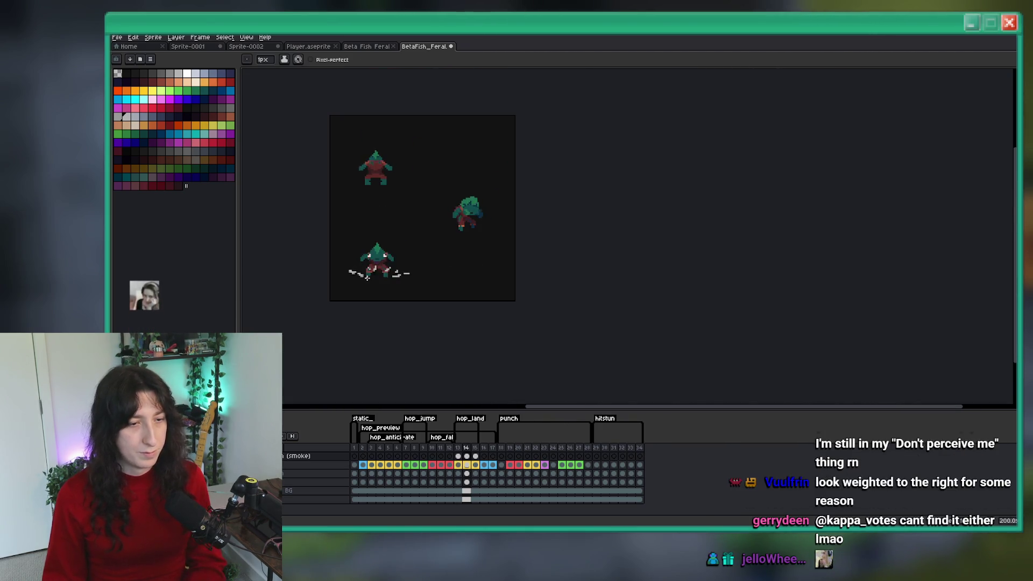
scroll(403, 268, up, 3)
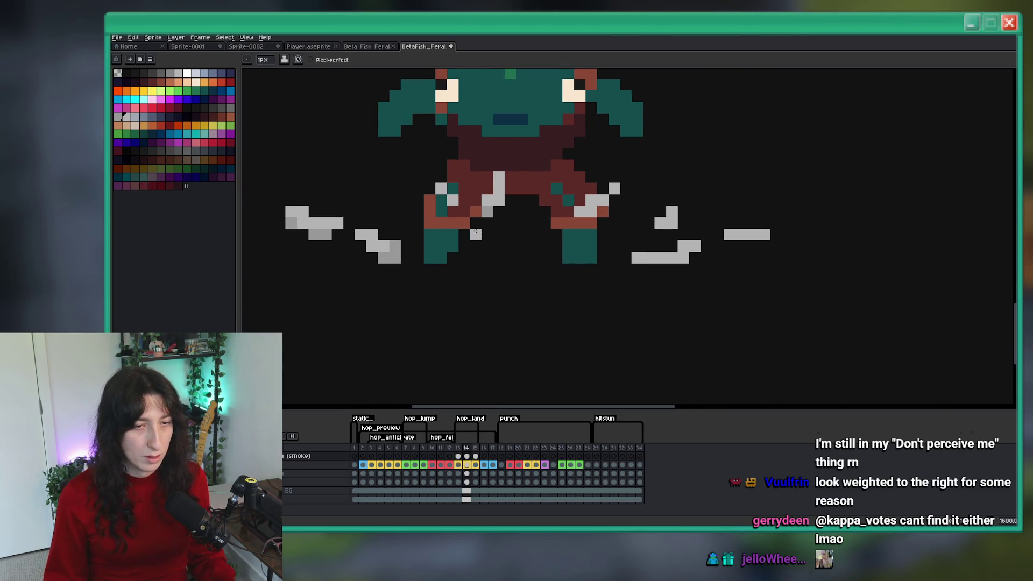
key(ctrl+z)
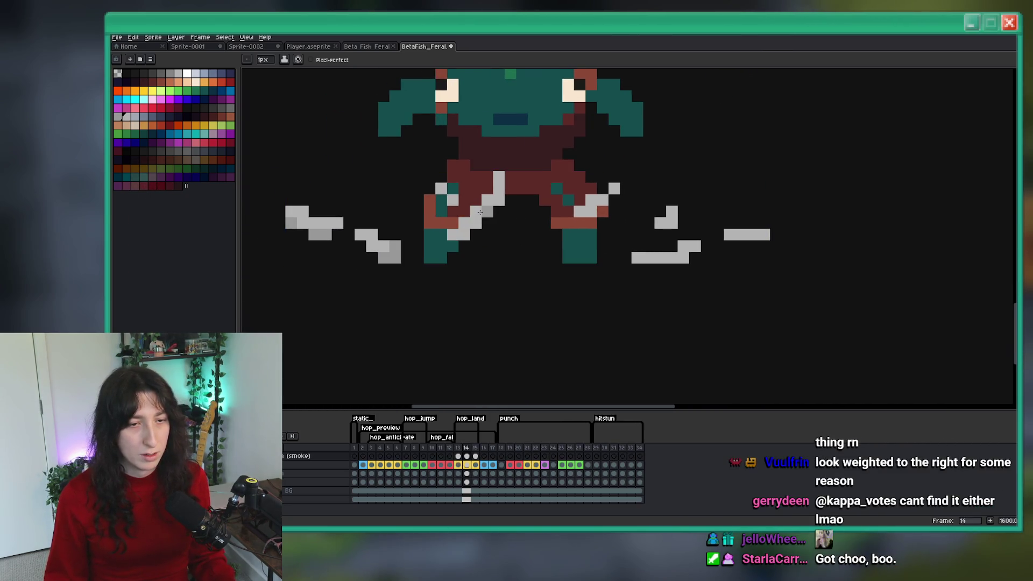
scroll(466, 230, down, 8)
key(Left)
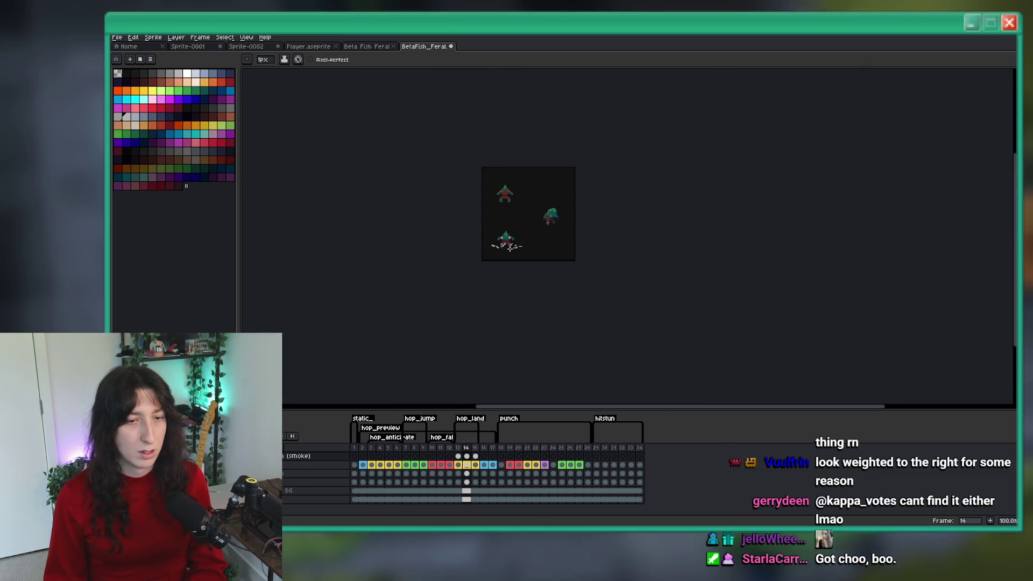
scroll(509, 247, up, 7)
key(Right)
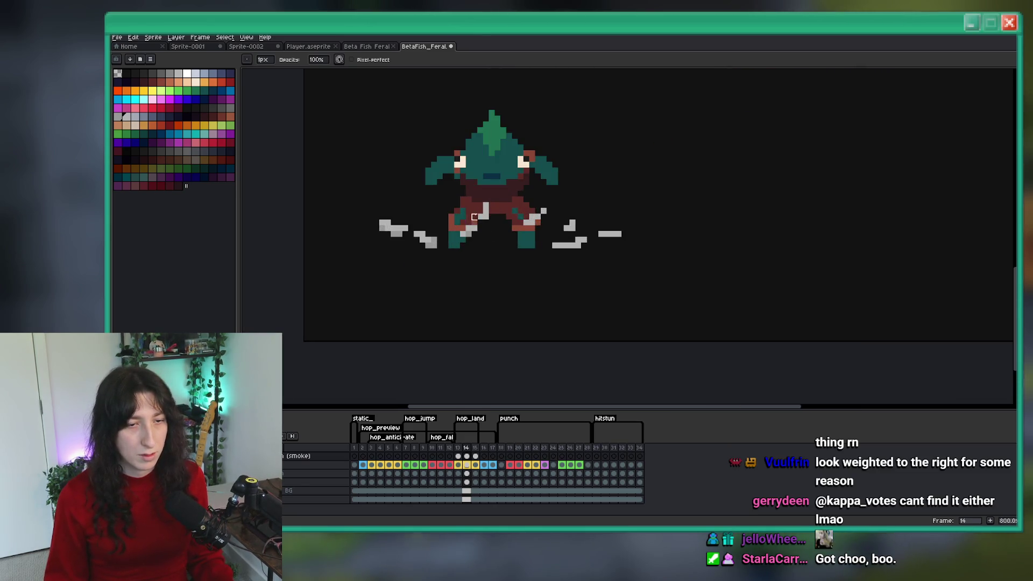
scroll(533, 228, up, 3)
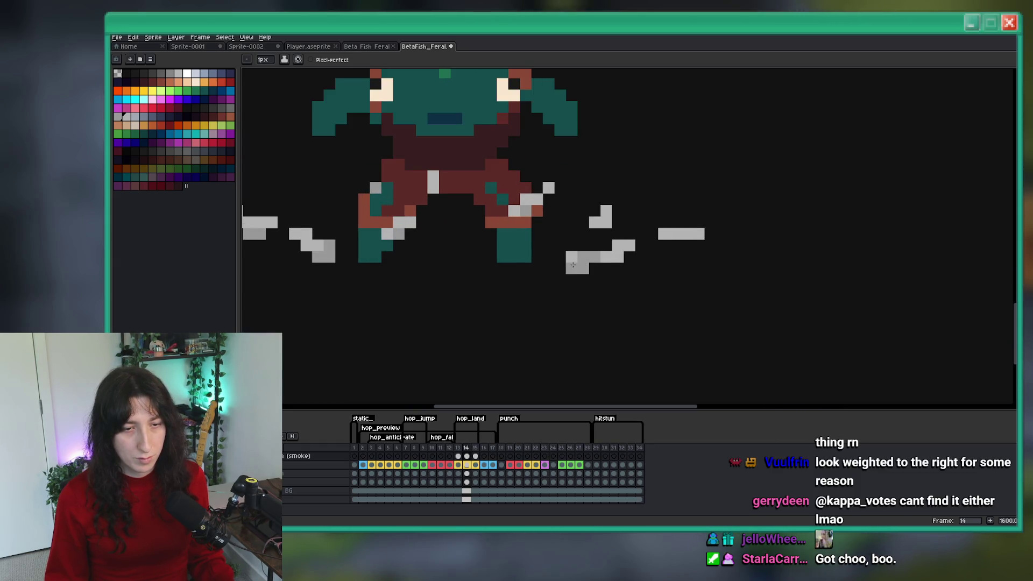
scroll(562, 266, down, 7)
scroll(565, 268, down, 2)
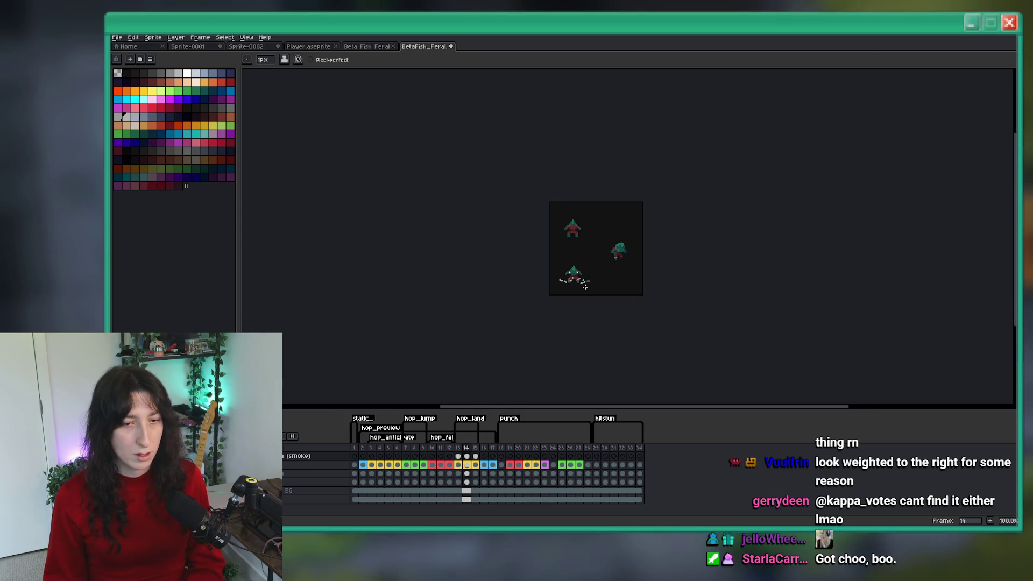
scroll(578, 275, up, 3)
scroll(580, 275, up, 5)
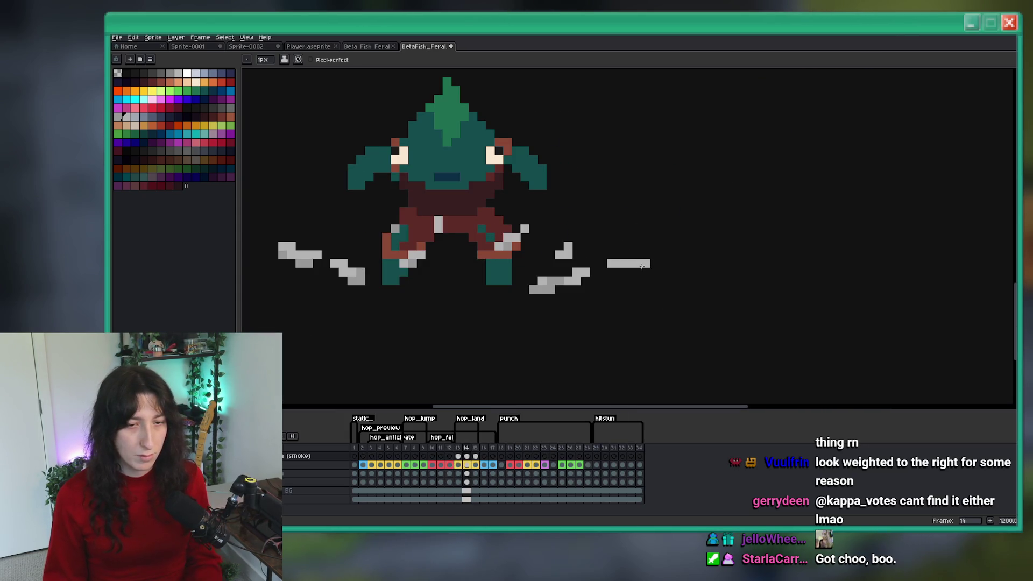
Erase most of the long grey dash right of the fish, leaving a small speck
key(e)
drag(645, 264, 611, 263)
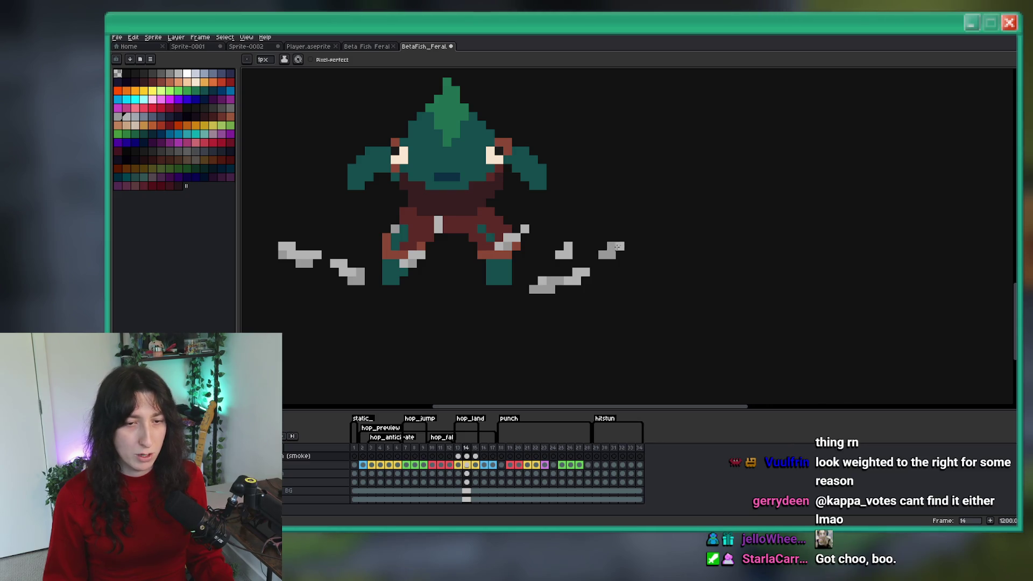
scroll(614, 260, down, 6)
scroll(618, 248, up, 6)
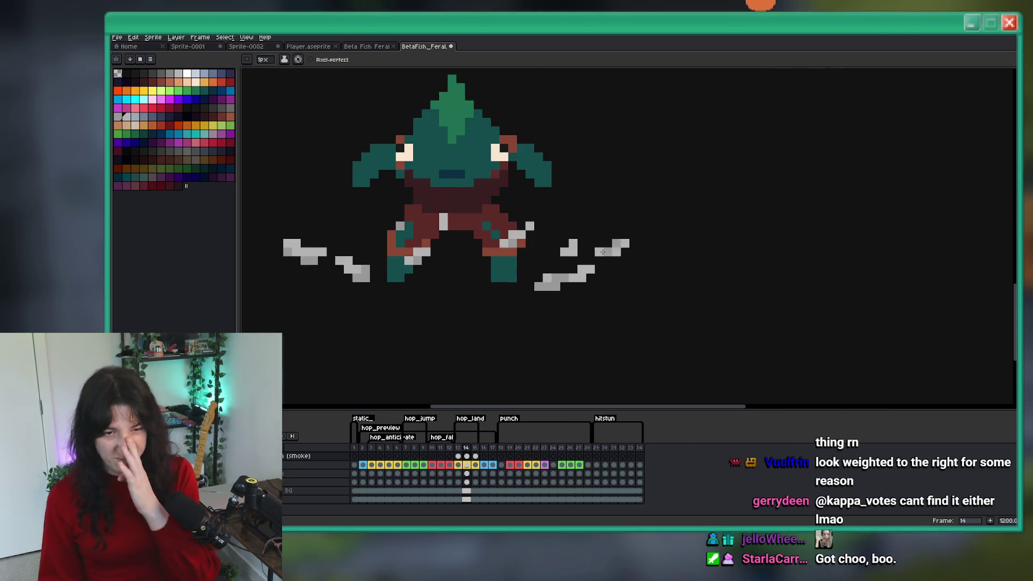
scroll(618, 247, down, 5)
scroll(621, 255, up, 4)
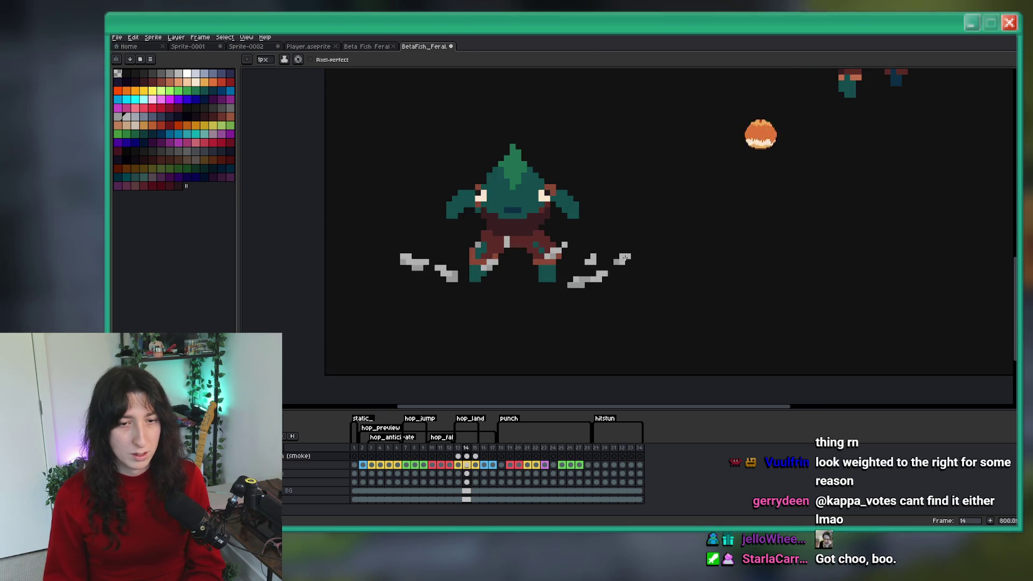
scroll(627, 288, down, 3)
scroll(629, 291, down, 1)
scroll(629, 291, down, 1)
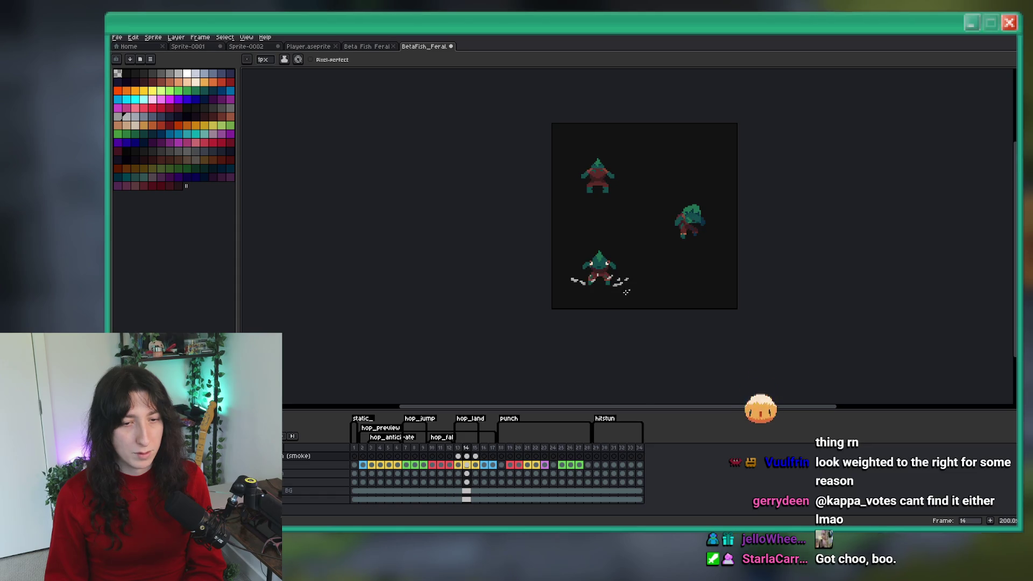
key(Right)
Reshape the right debris on frame 15 by removing one pixel and adding a grey speck
scroll(591, 279, up, 7)
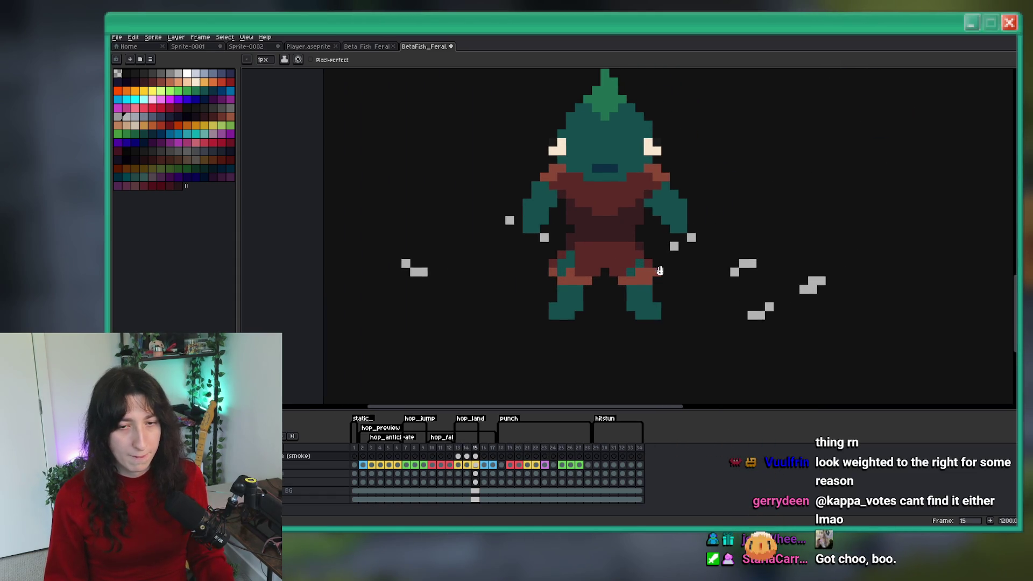
right_click(739, 271)
click(746, 256)
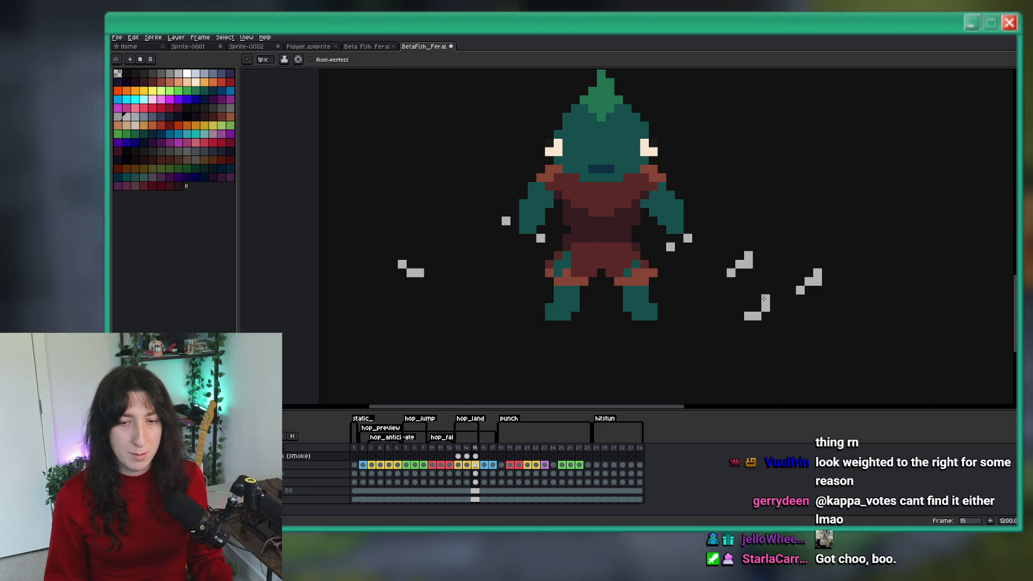
key(e)
scroll(687, 229, down, 6)
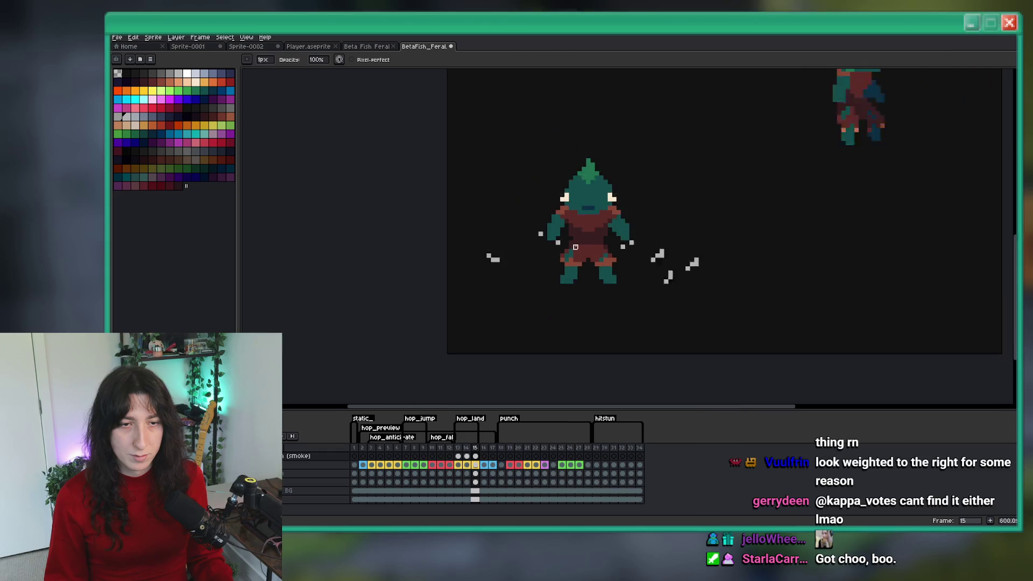
Compare frame 15 against frame 14, then return to the Pencil on frame 15
key(Left)
key(Right)
key(Left)
scroll(546, 272, up, 5)
key(Right)
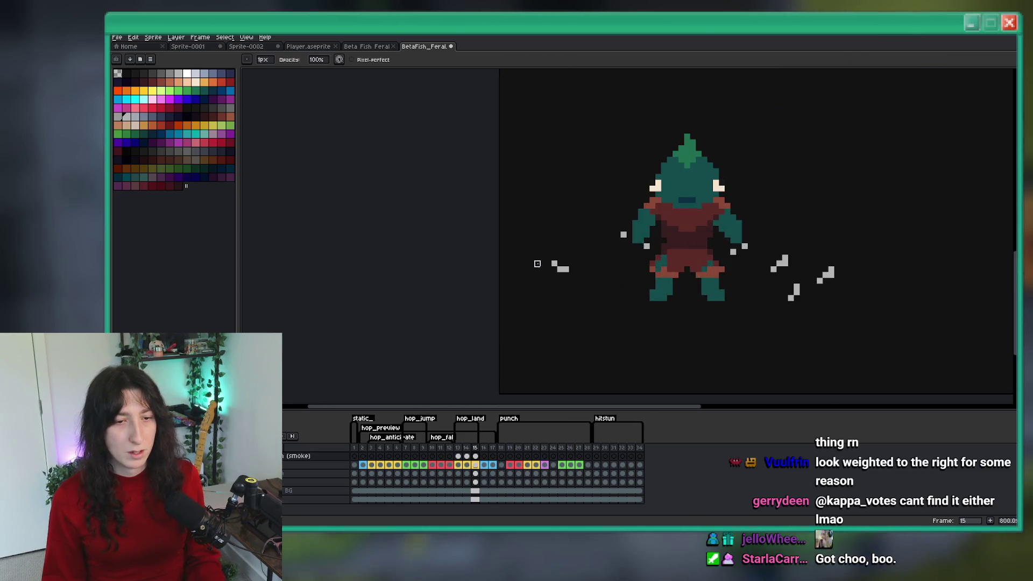
key(b)
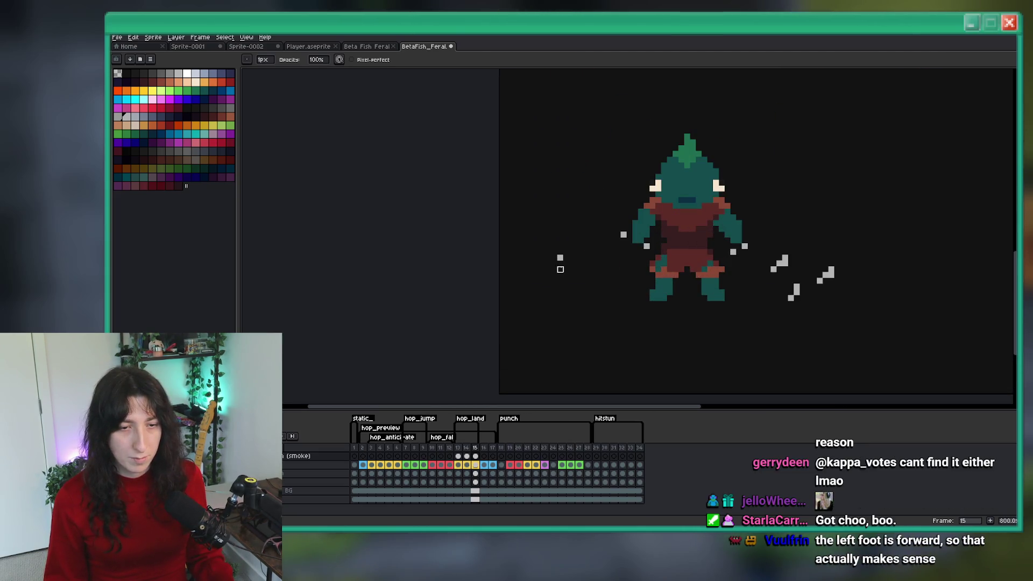
scroll(562, 264, down, 4)
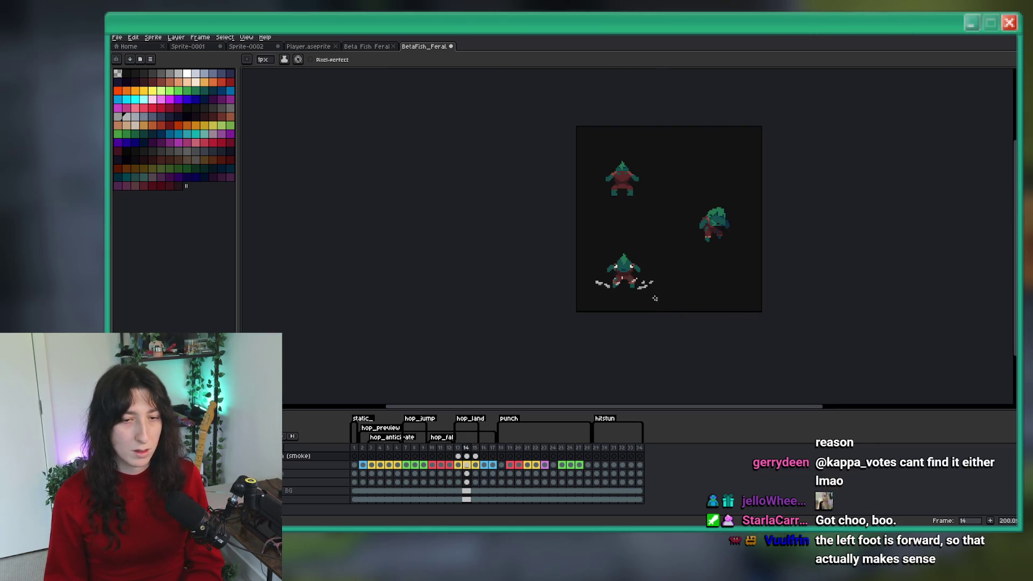
scroll(666, 310, down, 1)
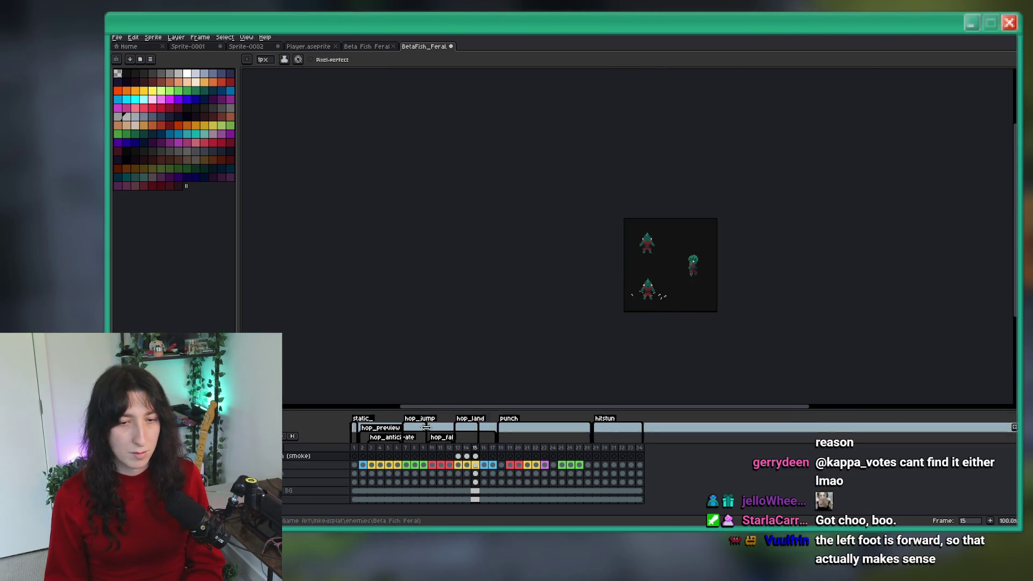
scroll(592, 295, up, 1)
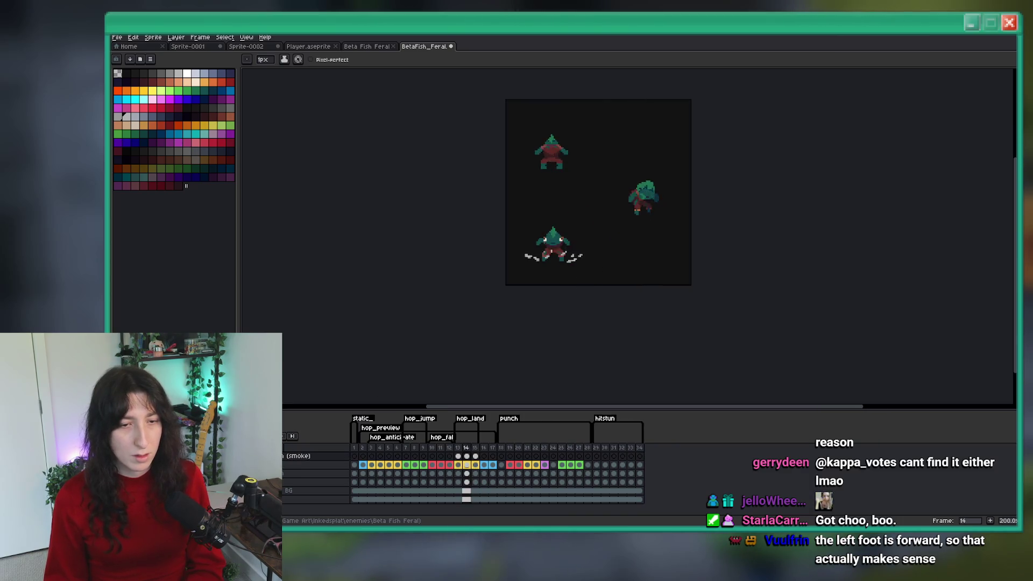